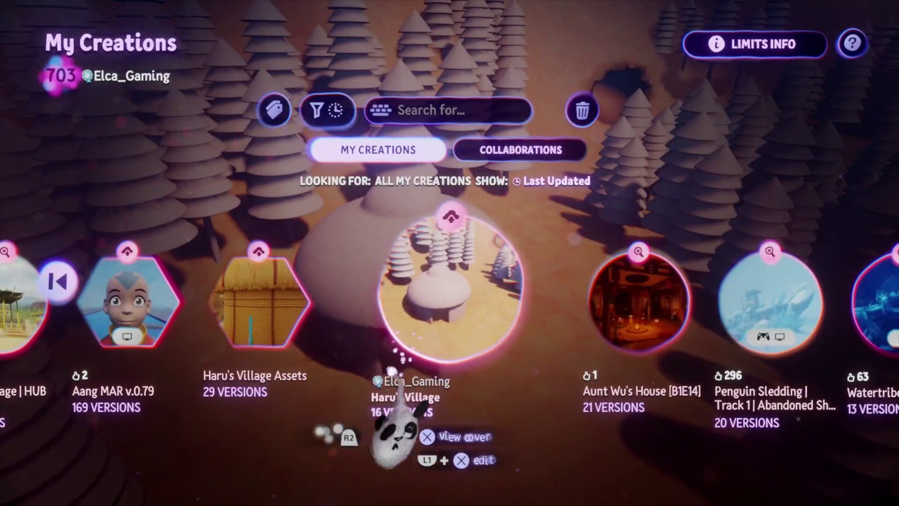
Scroll the My Creations carousel to the hut creation and open it in edit mode.
key("Right")
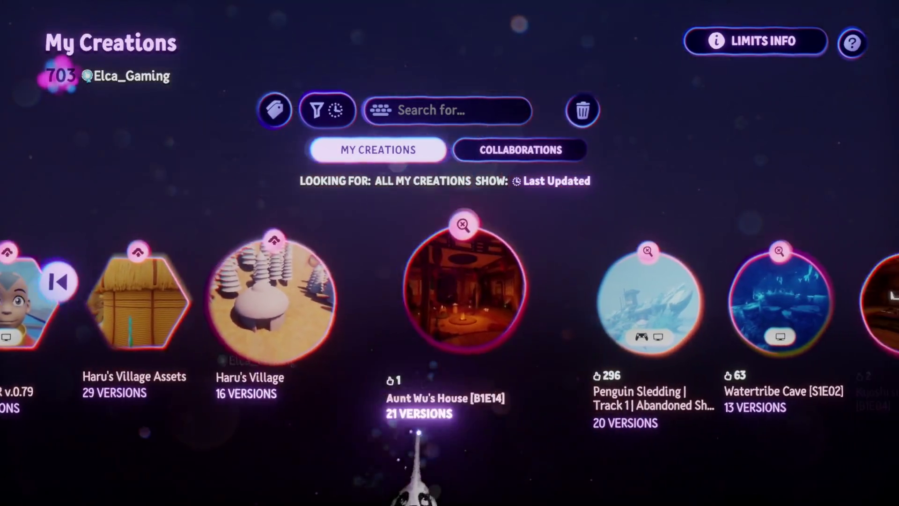
key("Left")
key("Return")
key("Return")
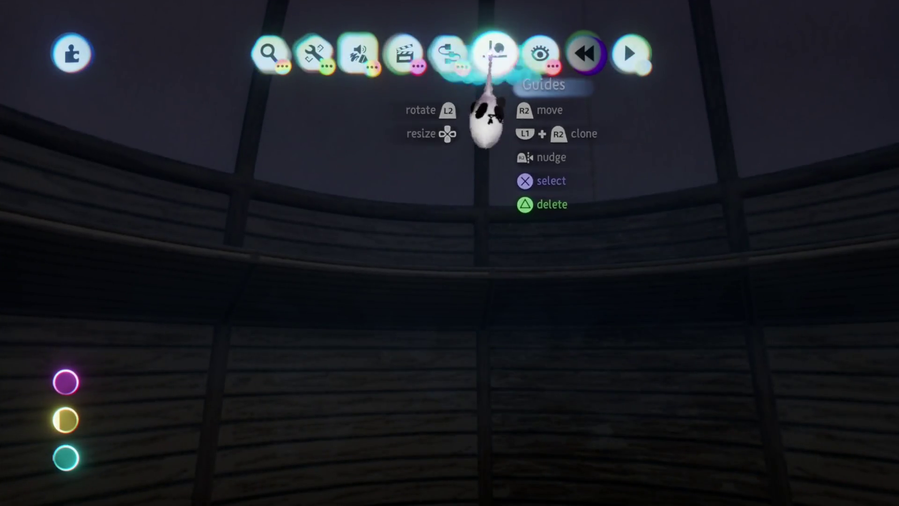
Switch on Studio Lighting to brighten the dim hut interior.
left_click(493, 56)
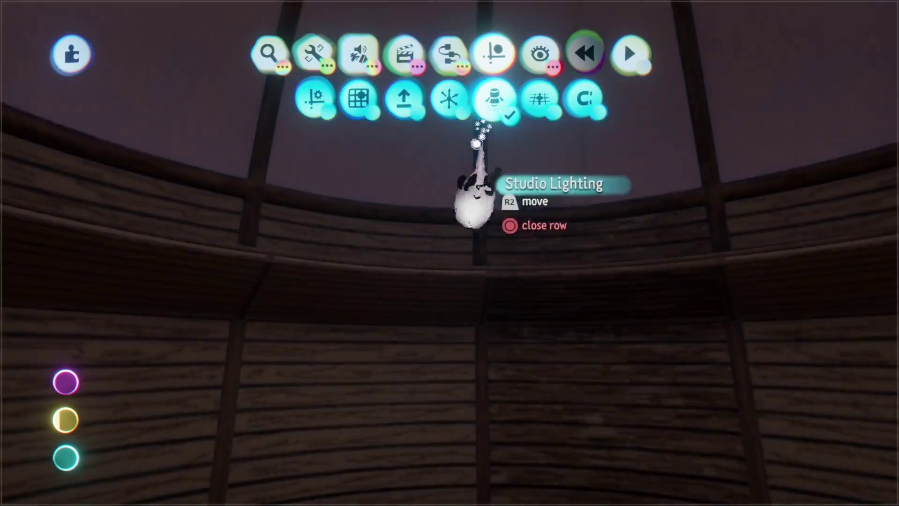
left_click(492, 101)
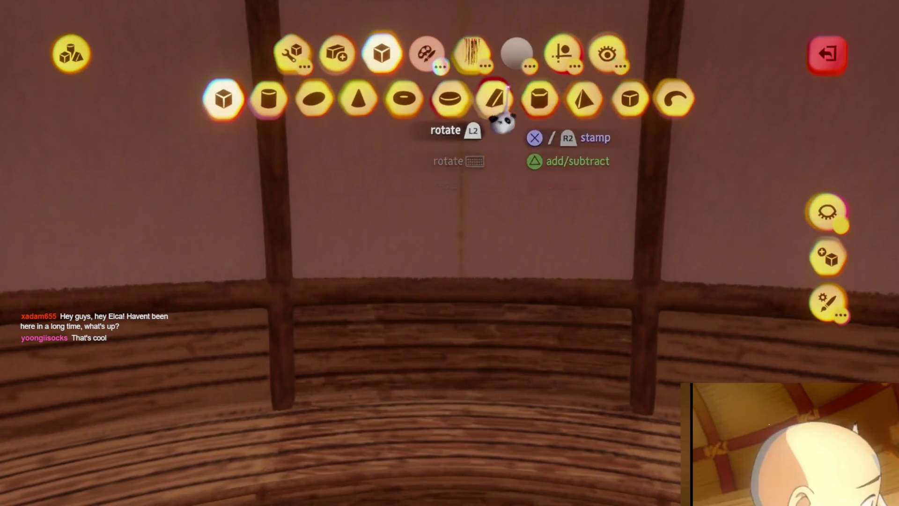
Select the shape stamp tool with mirroring enabled and bring the thatched roof into view.
left_click(540, 99)
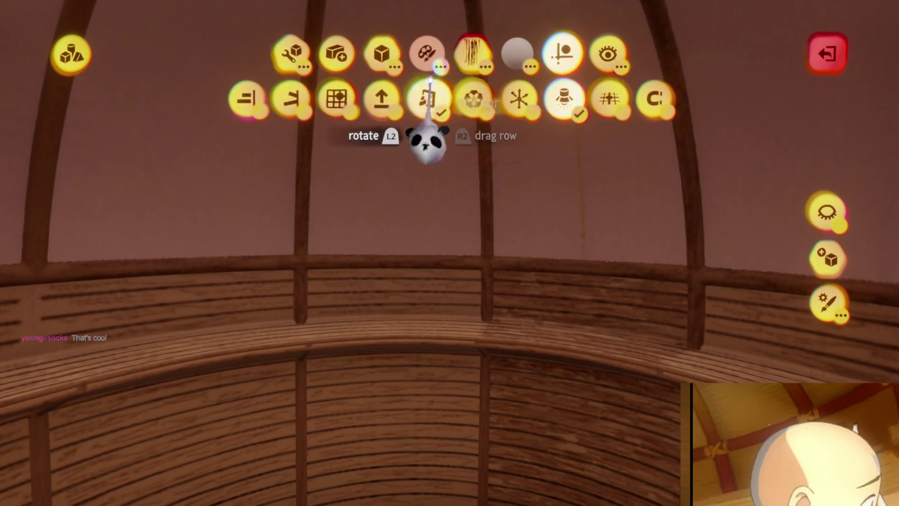
left_click(427, 99)
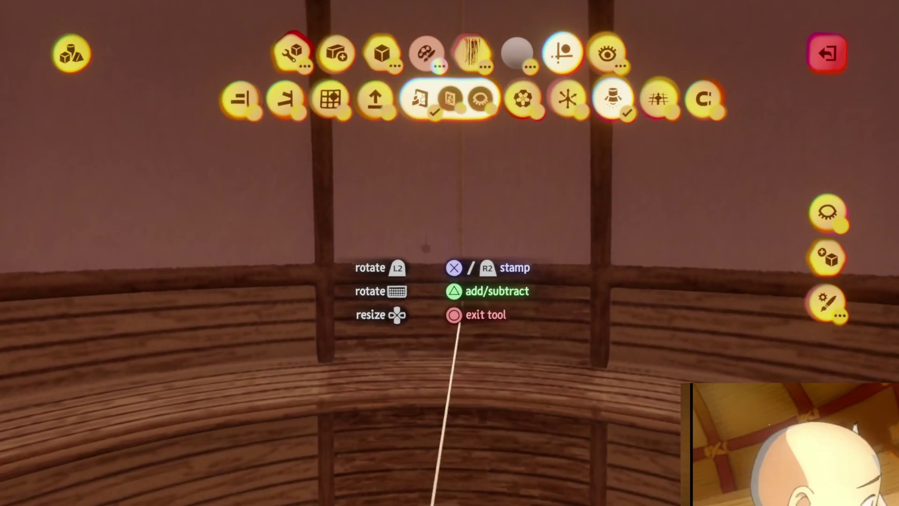
left_click(824, 213)
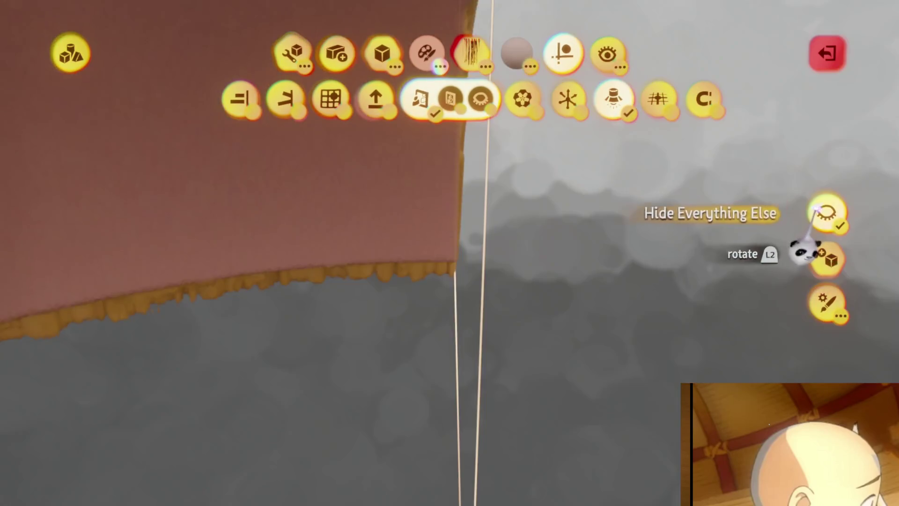
left_click(824, 213)
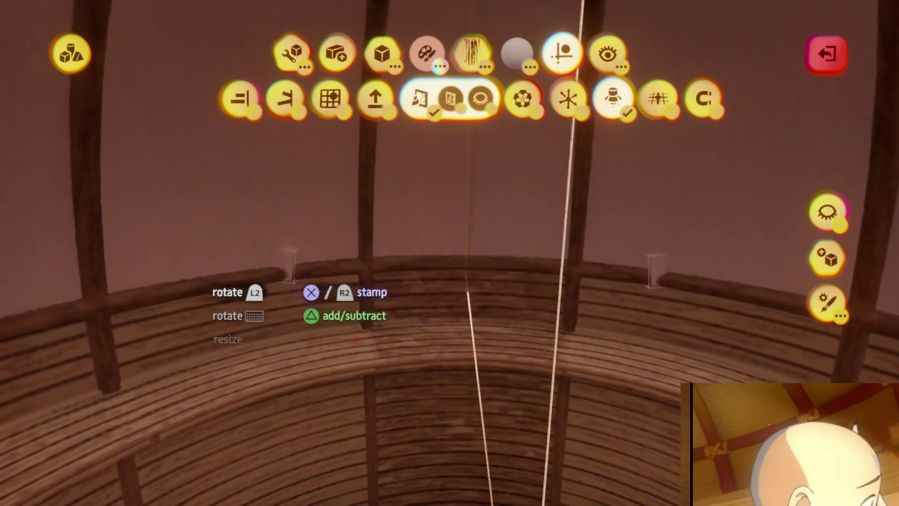
mouse_move(438, 271)
middle_mouse_down()
mouse_move(445, 257)
mouse_move(421, 254)
mouse_move(402, 215)
mouse_move(428, 234)
mouse_move(423, 218)
middle_mouse_up()
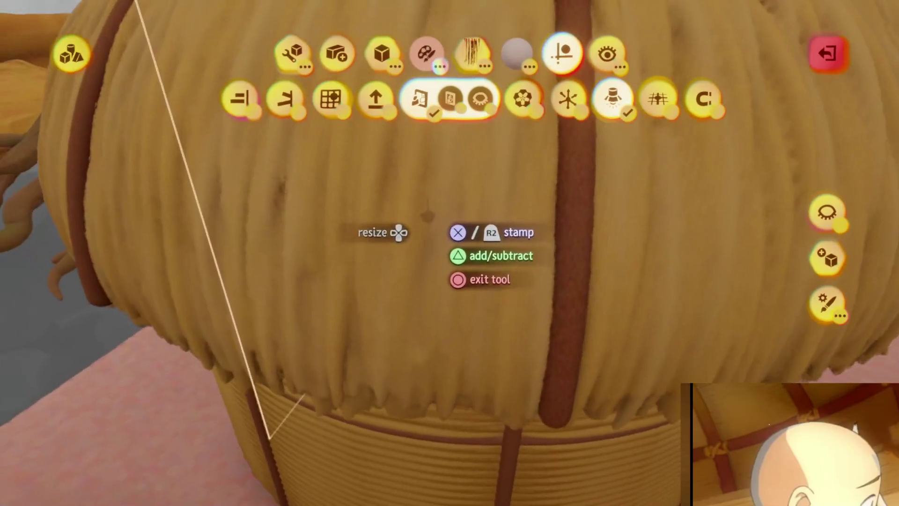
Sample a tan shade from the thatch and walls into the Mixed colour swatch.
key("c")
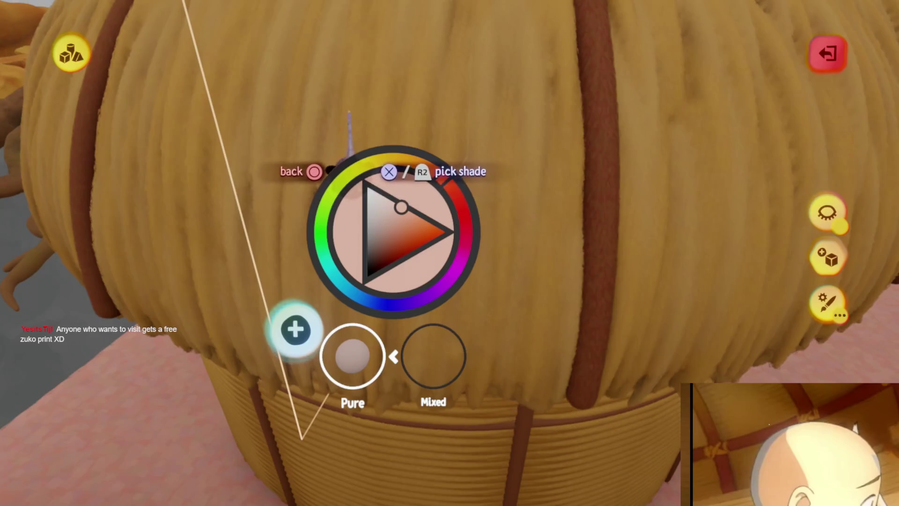
left_click(409, 338)
left_click(414, 216)
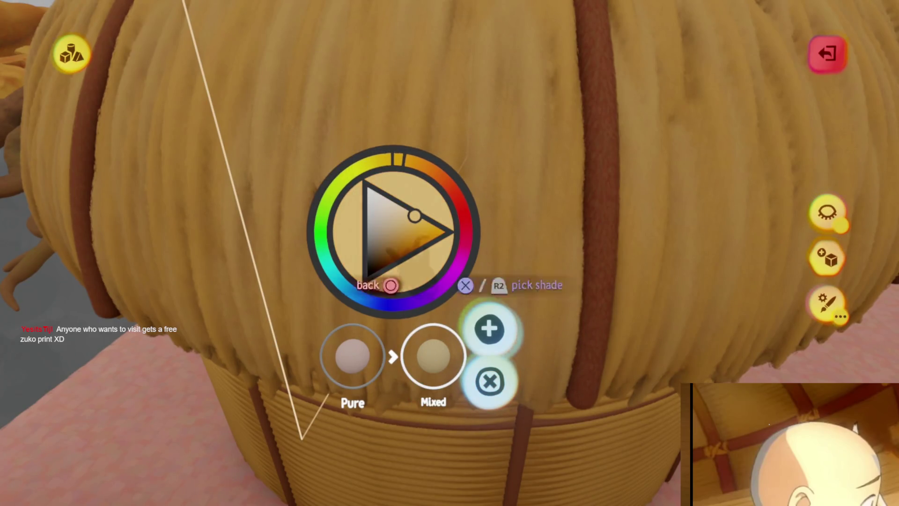
scroll(395, 363, "down", 5)
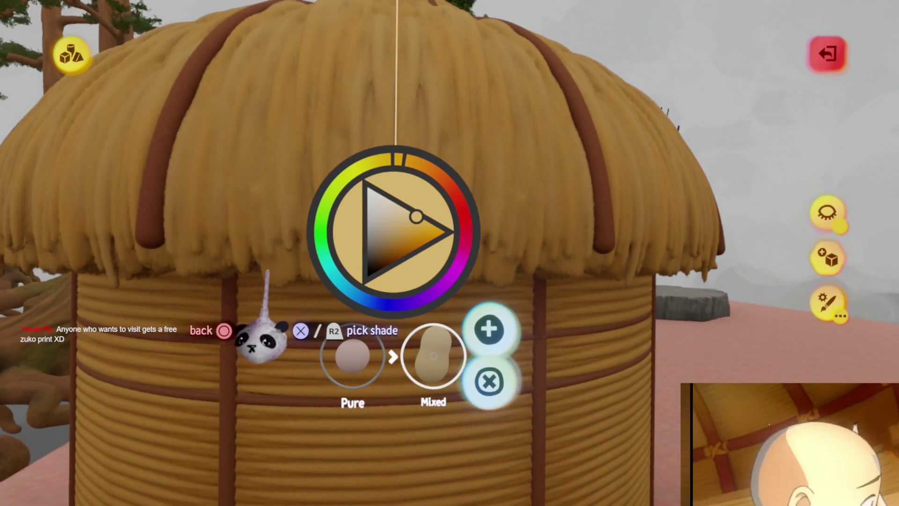
left_click(269, 345)
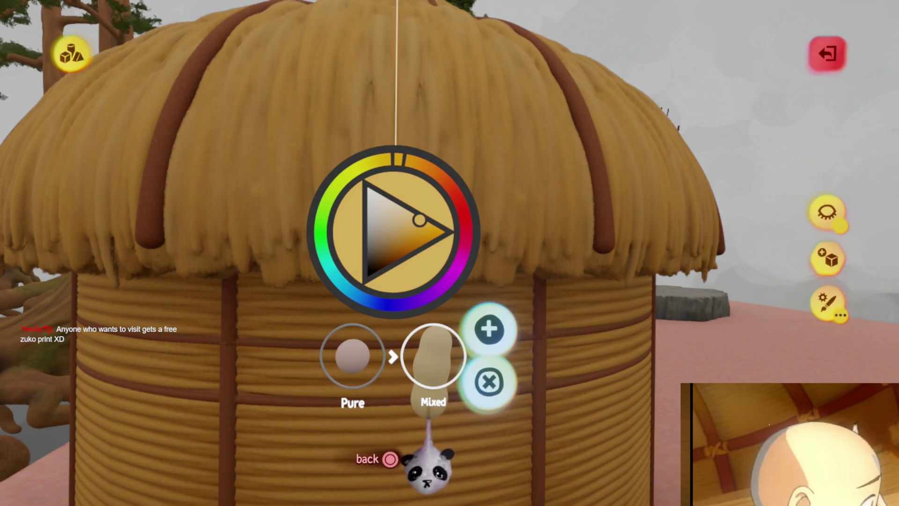
left_click_drag(427, 463, 428, 440)
key("Escape")
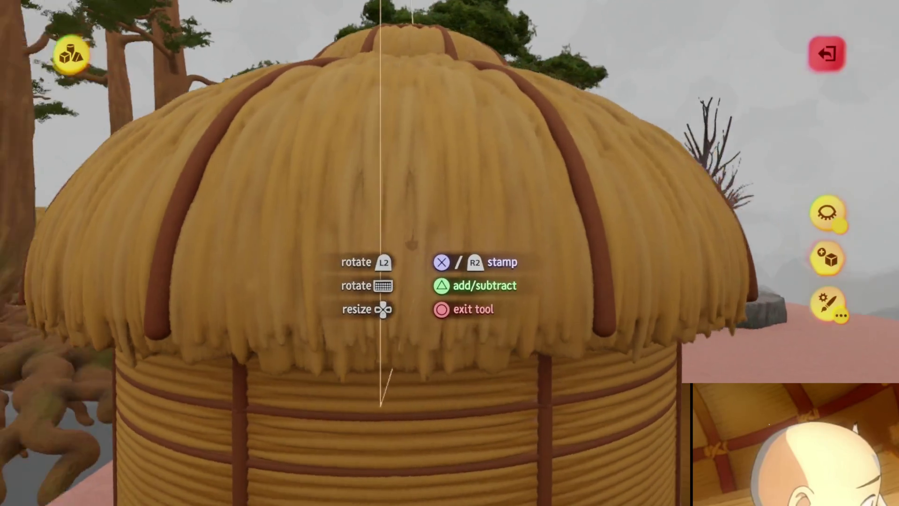
scroll(394, 253, "up", 5)
Stamp a mirrored pair of spheres on the beam and stretch them into long cigar shapes.
mouse_move(365, 135)
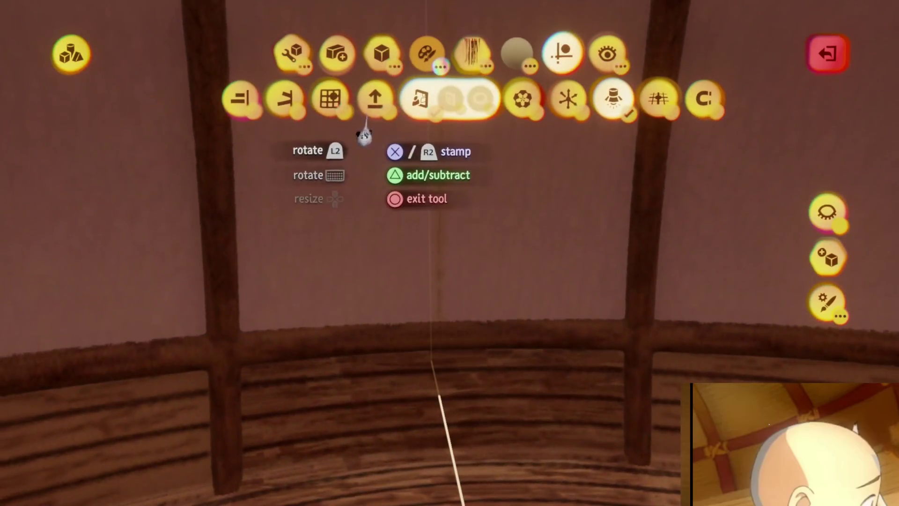
left_click(381, 53)
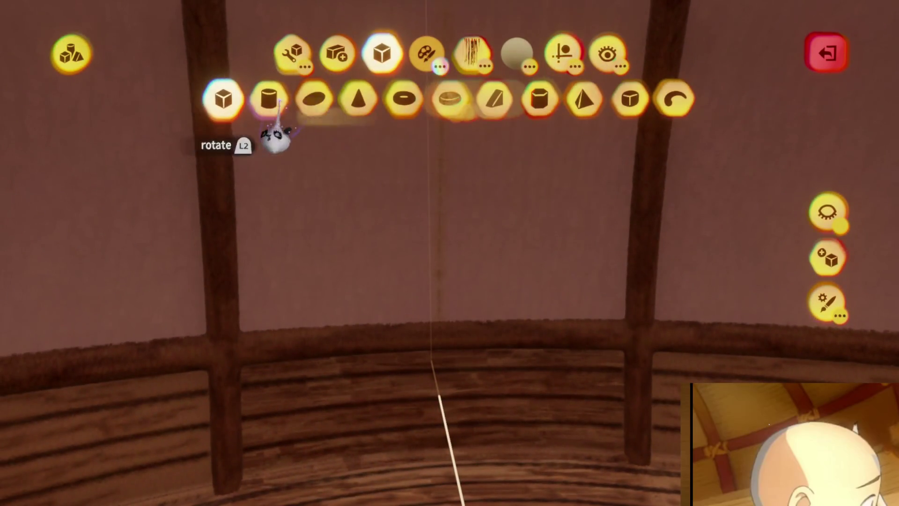
left_click(315, 98)
mouse_move(421, 316)
middle_mouse_down()
mouse_move(409, 322)
mouse_move(325, 266)
mouse_move(446, 282)
mouse_move(411, 328)
middle_mouse_up()
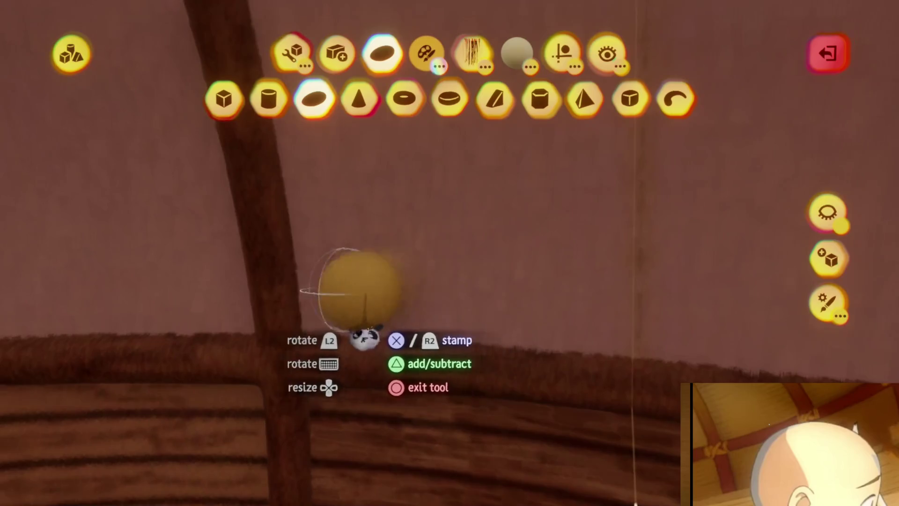
left_click(363, 336)
mouse_move(337, 322)
left_mouse_down()
mouse_move(542, 323)
mouse_move(365, 321)
left_mouse_up()
mouse_move(365, 321)
middle_mouse_down()
mouse_move(419, 316)
mouse_move(411, 302)
mouse_move(404, 321)
mouse_move(347, 216)
mouse_move(445, 305)
mouse_move(345, 371)
mouse_move(401, 389)
middle_mouse_up()
key("Escape")
key("Escape")
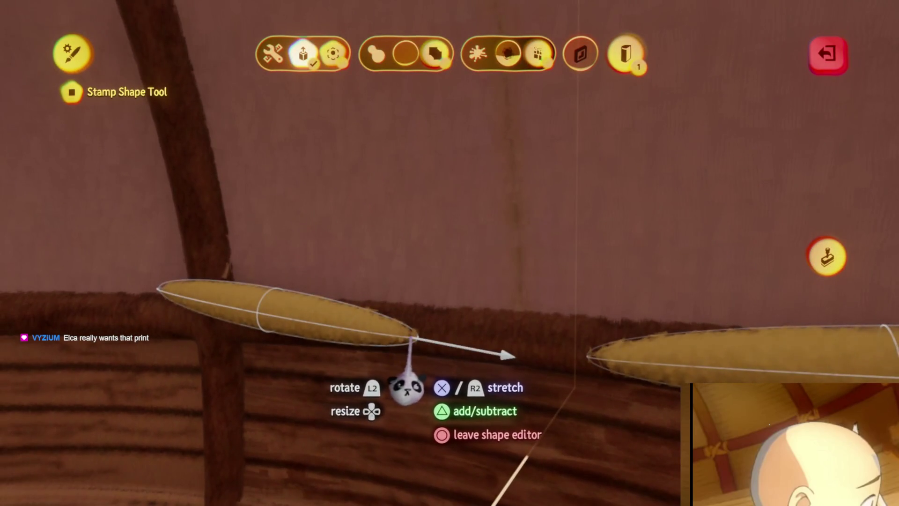
mouse_move(508, 413)
middle_mouse_down()
mouse_move(395, 331)
mouse_move(413, 346)
mouse_move(416, 333)
middle_mouse_up()
key("Escape")
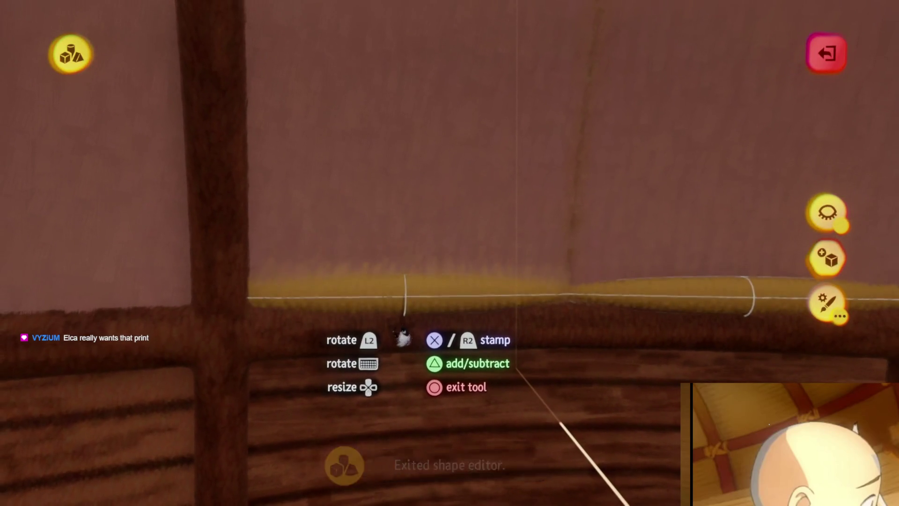
mouse_move(400, 337)
middle_mouse_down()
mouse_move(363, 341)
mouse_move(354, 311)
mouse_move(245, 307)
mouse_move(426, 381)
middle_mouse_up()
key("Escape")
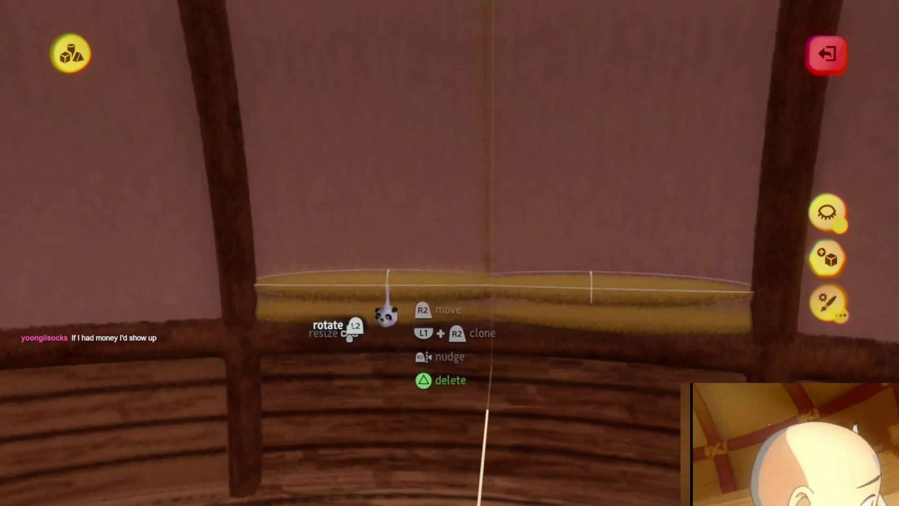
Colour the hay band golden and stamp two hay layers along the wall beside the post.
left_click(387, 317)
scroll(391, 311, "up", 3)
key("c")
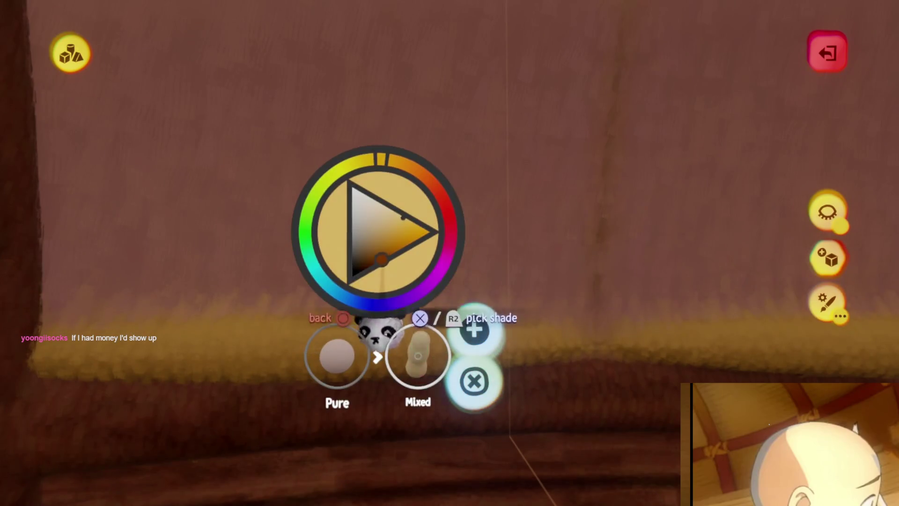
left_click(387, 220)
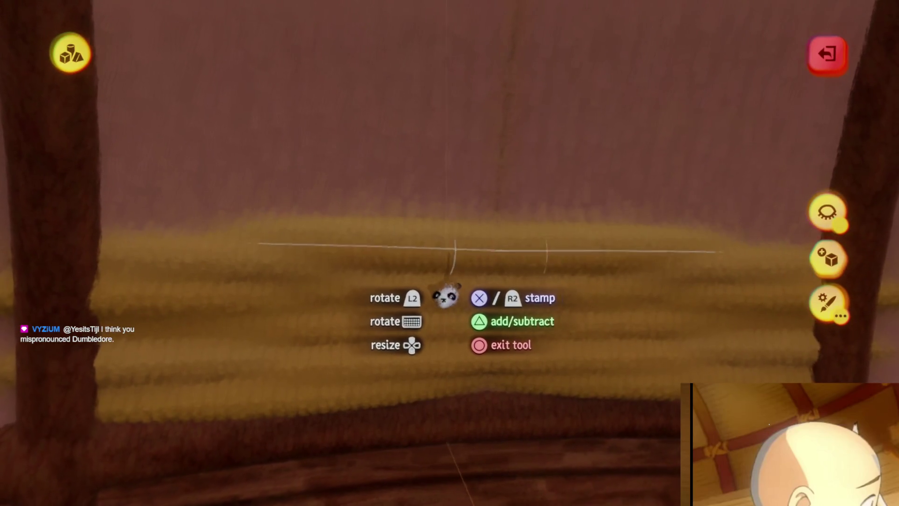
left_click(443, 298)
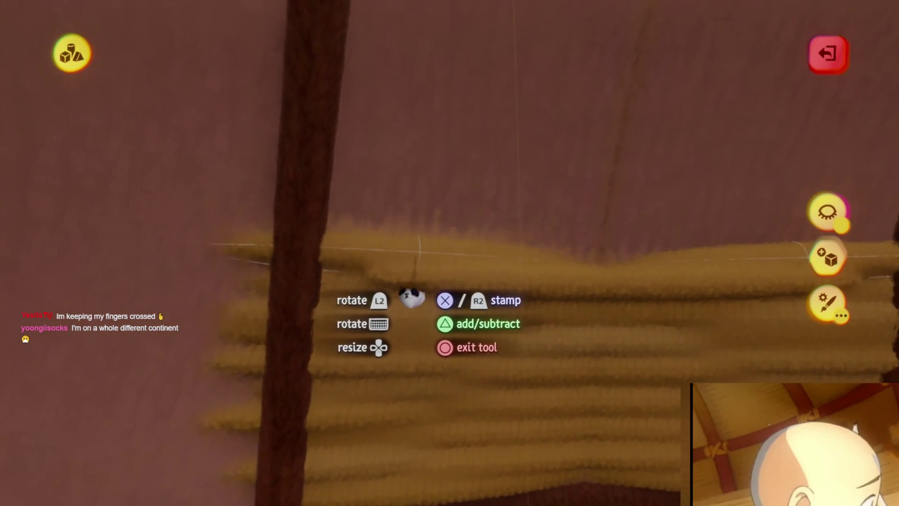
left_click(419, 304)
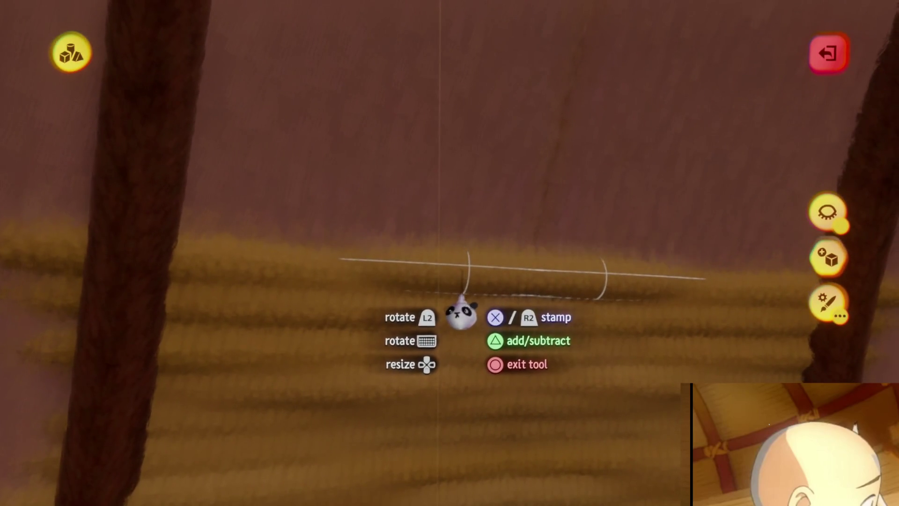
Stamp another hay layer on the wall and line up the view along the hay row between posts.
left_click(473, 305)
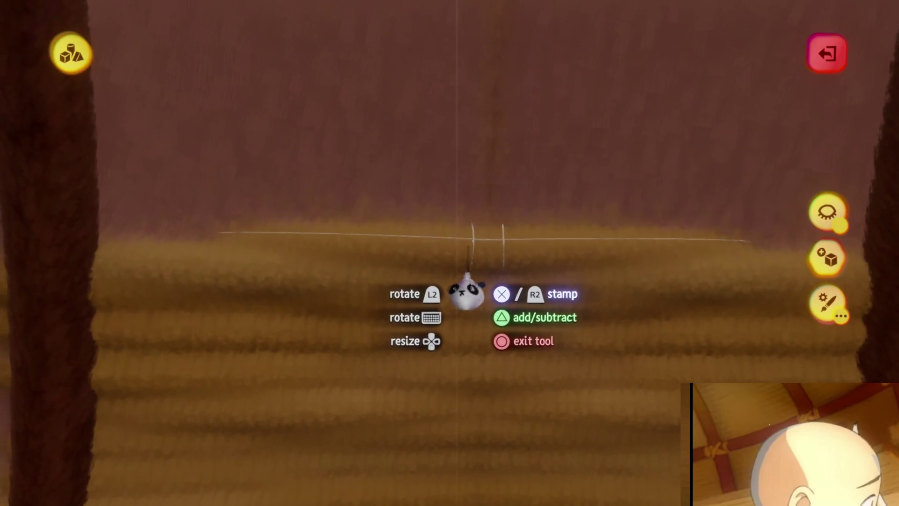
mouse_move(468, 291)
middle_mouse_down()
mouse_move(434, 276)
mouse_move(440, 315)
mouse_move(462, 296)
mouse_move(475, 300)
mouse_move(454, 287)
middle_mouse_up()
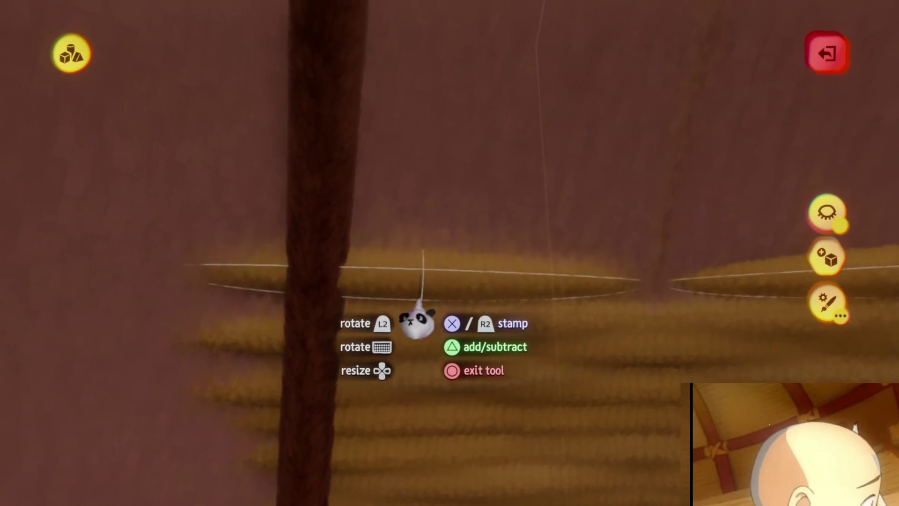
mouse_move(416, 323)
middle_mouse_down()
mouse_move(421, 331)
mouse_move(466, 328)
mouse_move(457, 330)
mouse_move(437, 287)
mouse_move(453, 299)
mouse_move(423, 304)
middle_mouse_up()
mouse_move(442, 273)
middle_mouse_down()
mouse_move(461, 281)
mouse_move(463, 309)
mouse_move(468, 267)
mouse_move(463, 295)
mouse_move(458, 231)
mouse_move(458, 249)
mouse_move(444, 257)
mouse_move(459, 259)
mouse_move(454, 267)
mouse_move(453, 243)
mouse_move(440, 261)
mouse_move(426, 261)
mouse_move(458, 256)
mouse_move(451, 240)
mouse_move(453, 281)
mouse_move(409, 260)
mouse_move(478, 267)
mouse_move(461, 291)
mouse_move(449, 295)
mouse_move(457, 281)
mouse_move(428, 261)
mouse_move(425, 284)
mouse_move(424, 245)
mouse_move(443, 265)
mouse_move(444, 224)
mouse_move(445, 257)
mouse_move(431, 251)
mouse_move(433, 285)
mouse_move(443, 267)
mouse_move(462, 273)
mouse_move(441, 263)
mouse_move(450, 271)
mouse_move(459, 257)
mouse_move(463, 274)
mouse_move(475, 275)
mouse_move(455, 263)
mouse_move(443, 284)
mouse_move(461, 271)
mouse_move(450, 280)
mouse_move(436, 265)
mouse_move(440, 272)
middle_mouse_up()
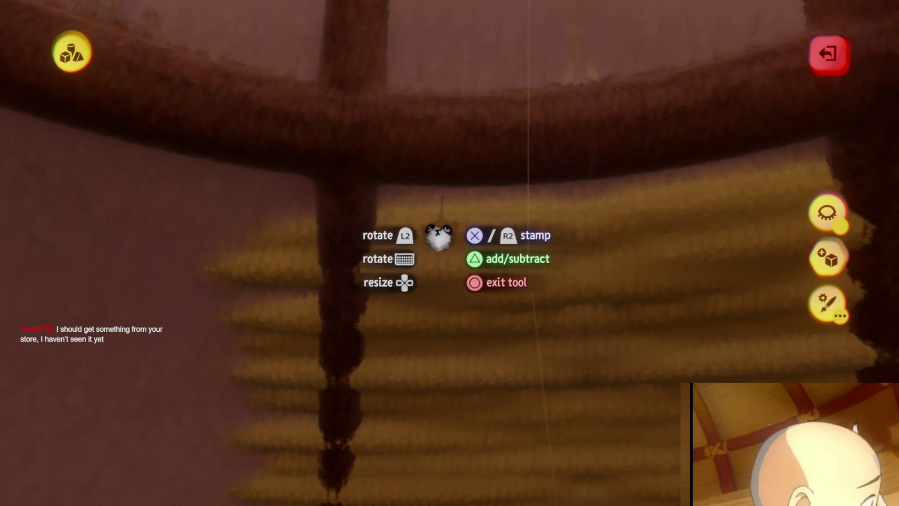
mouse_move(439, 237)
middle_mouse_down()
mouse_move(432, 240)
mouse_move(452, 226)
mouse_move(453, 265)
mouse_move(460, 227)
mouse_move(463, 328)
mouse_move(457, 267)
mouse_move(461, 290)
mouse_move(473, 291)
mouse_move(463, 331)
mouse_move(451, 309)
mouse_move(452, 324)
mouse_move(466, 330)
mouse_move(453, 307)
mouse_move(461, 323)
mouse_move(457, 293)
mouse_move(458, 330)
mouse_move(462, 286)
middle_mouse_up()
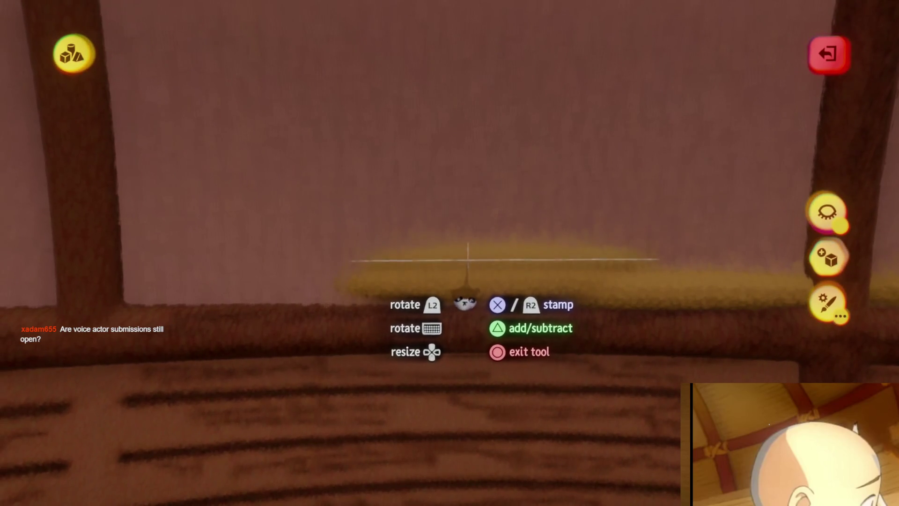
mouse_move(426, 220)
middle_mouse_down()
mouse_move(432, 295)
mouse_move(503, 290)
mouse_move(476, 307)
mouse_move(450, 260)
mouse_move(426, 255)
mouse_move(429, 262)
middle_mouse_up()
mouse_move(426, 314)
middle_mouse_down()
mouse_move(438, 305)
mouse_move(415, 287)
mouse_move(429, 313)
mouse_move(456, 197)
mouse_move(470, 299)
mouse_move(469, 322)
mouse_move(447, 325)
mouse_move(458, 346)
mouse_move(462, 328)
mouse_move(465, 345)
mouse_move(485, 348)
mouse_move(496, 297)
mouse_move(476, 346)
mouse_move(492, 321)
mouse_move(484, 347)
mouse_move(465, 305)
mouse_move(493, 307)
middle_mouse_up()
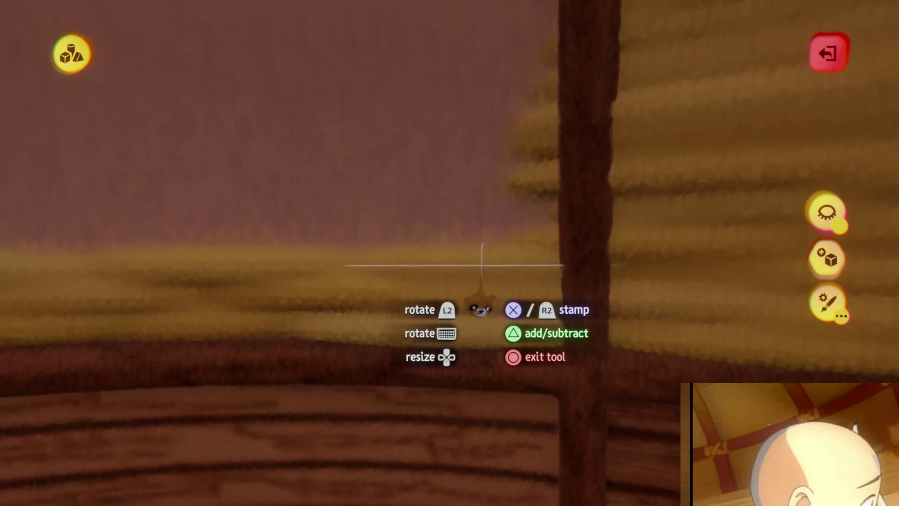
mouse_move(480, 268)
middle_mouse_down()
mouse_move(476, 262)
mouse_move(488, 283)
mouse_move(461, 281)
mouse_move(467, 295)
mouse_move(476, 267)
mouse_move(471, 302)
middle_mouse_up()
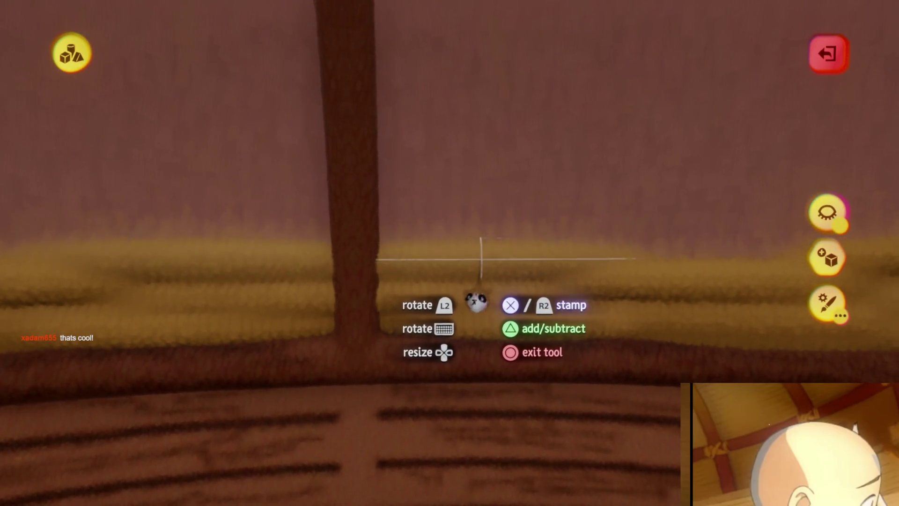
mouse_move(479, 265)
middle_mouse_down()
mouse_move(486, 287)
mouse_move(482, 276)
mouse_move(471, 283)
mouse_move(472, 237)
mouse_move(469, 256)
mouse_move(457, 251)
mouse_move(471, 268)
middle_mouse_up()
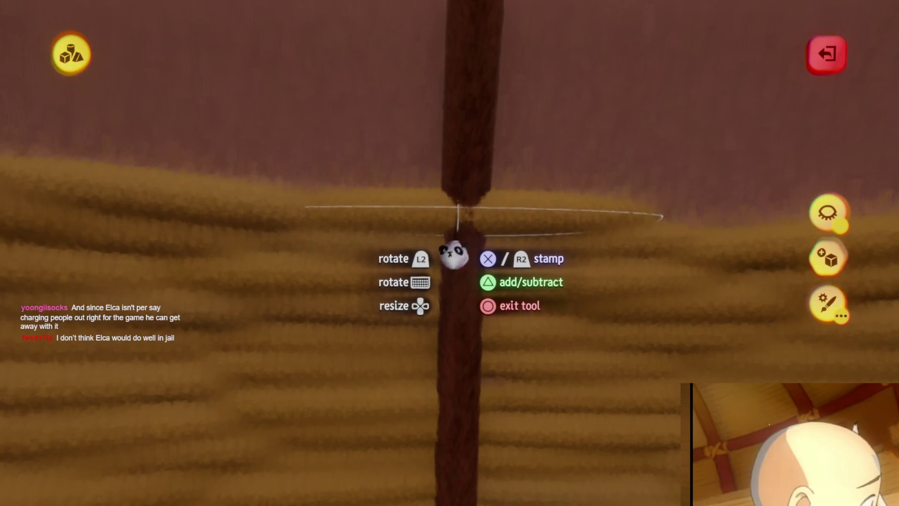
Stamp a copy of the rope lashing onto the post where it meets the beam.
key("x")
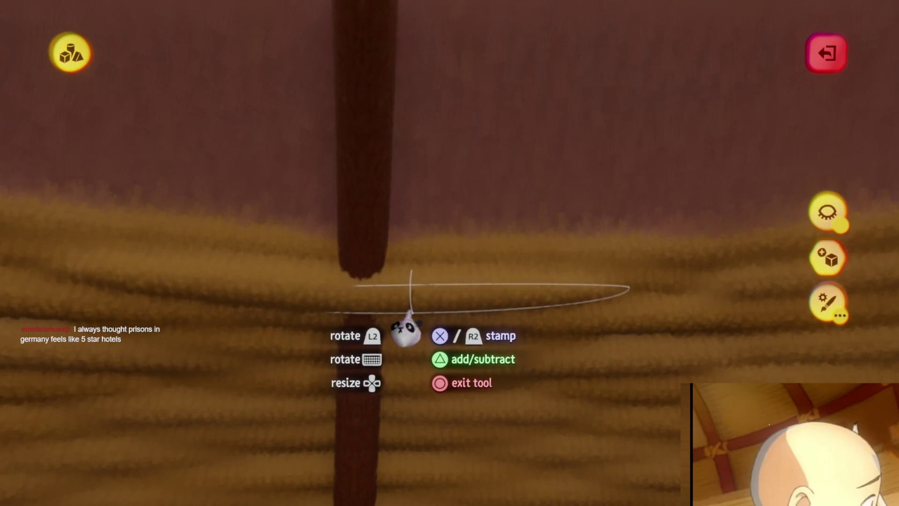
Stamp another rope lashing around the next wooden post.
left_click(432, 299)
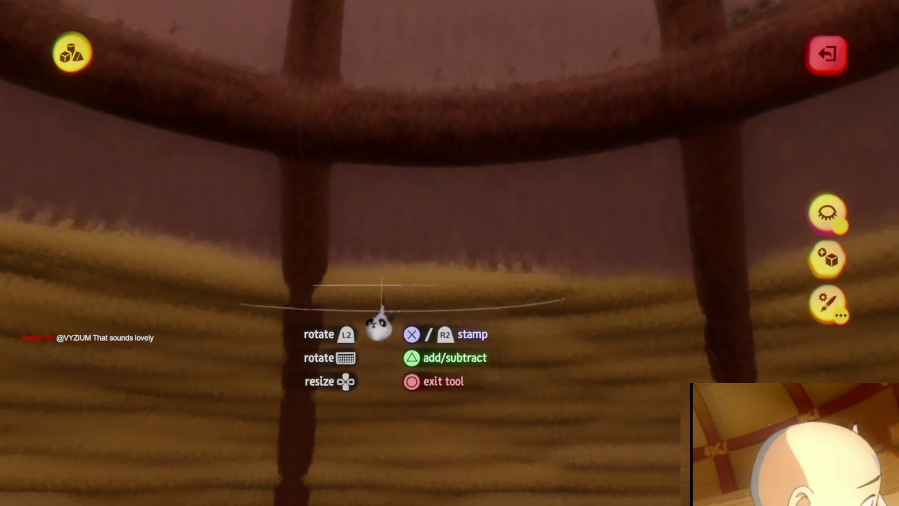
Place a further lashing copy on the next post-beam joint.
left_click(334, 320)
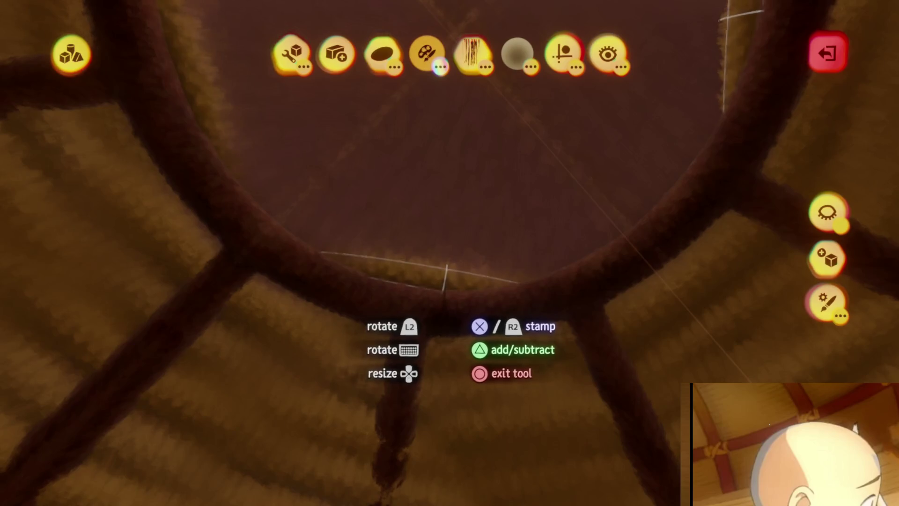
Bring up the stamp tool's guide options.
left_click(562, 52)
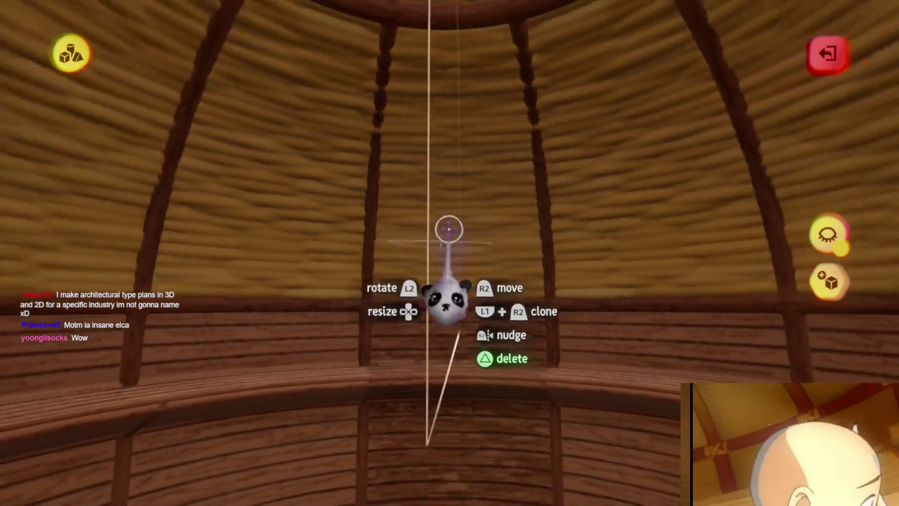
key("Tab")
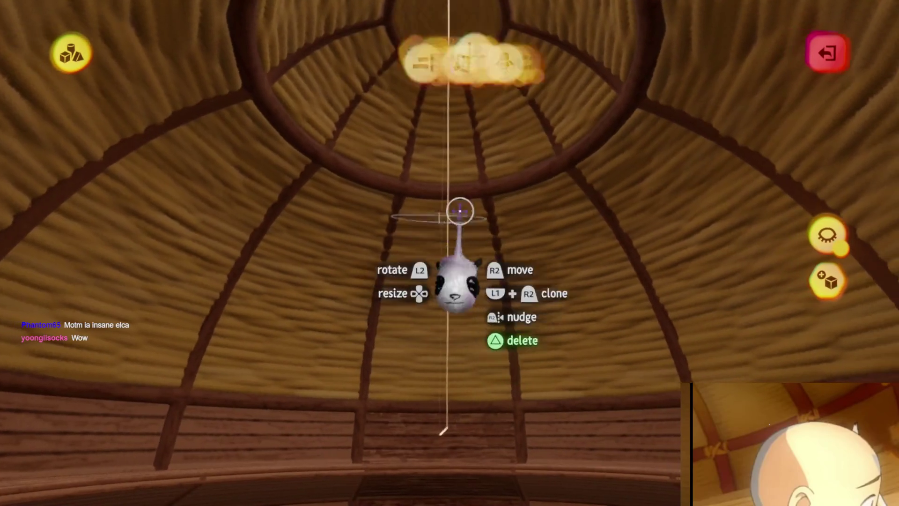
left_click(813, 220)
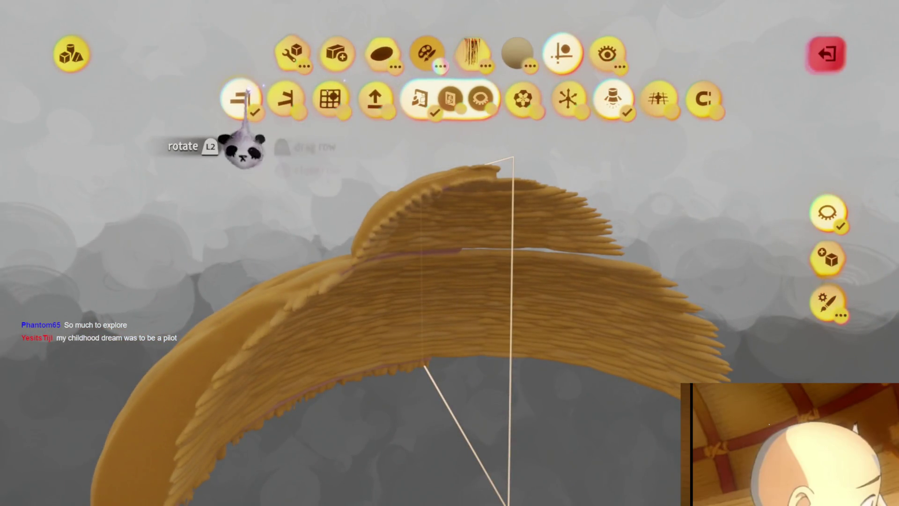
left_click(556, 54)
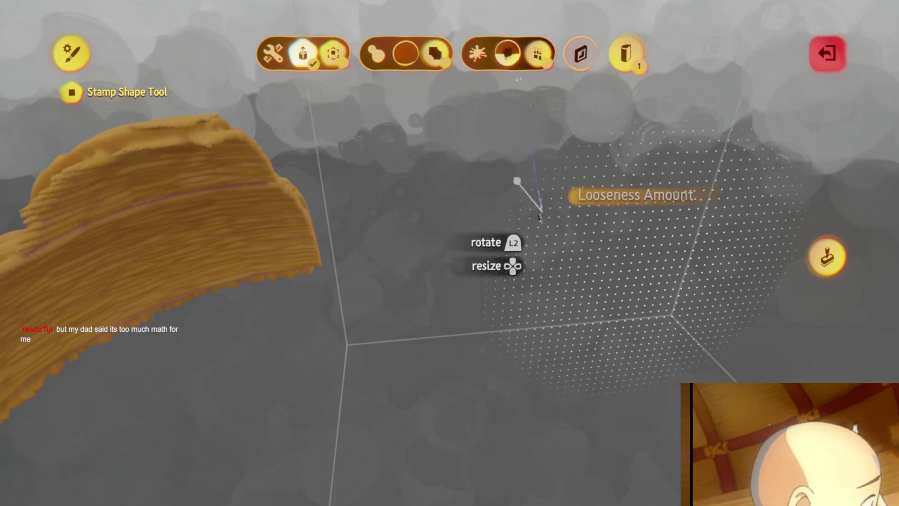
key("Escape")
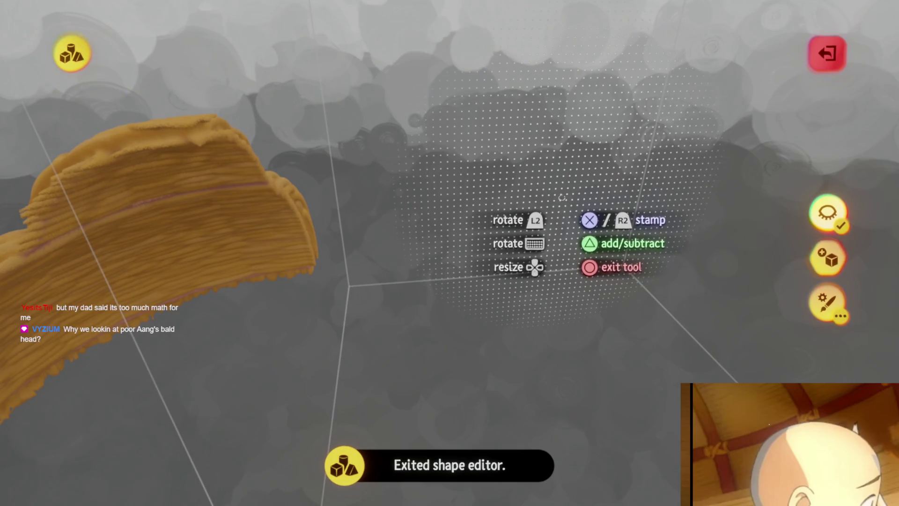
key("Escape")
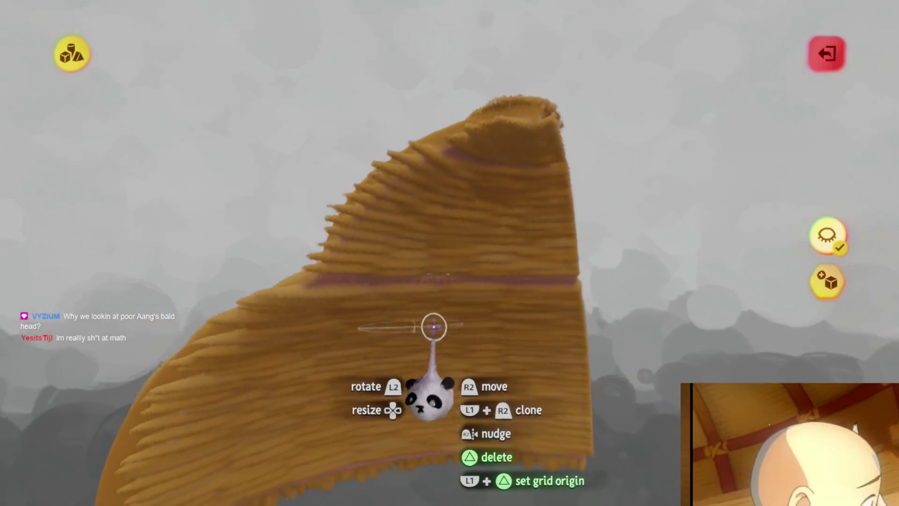
key("Escape")
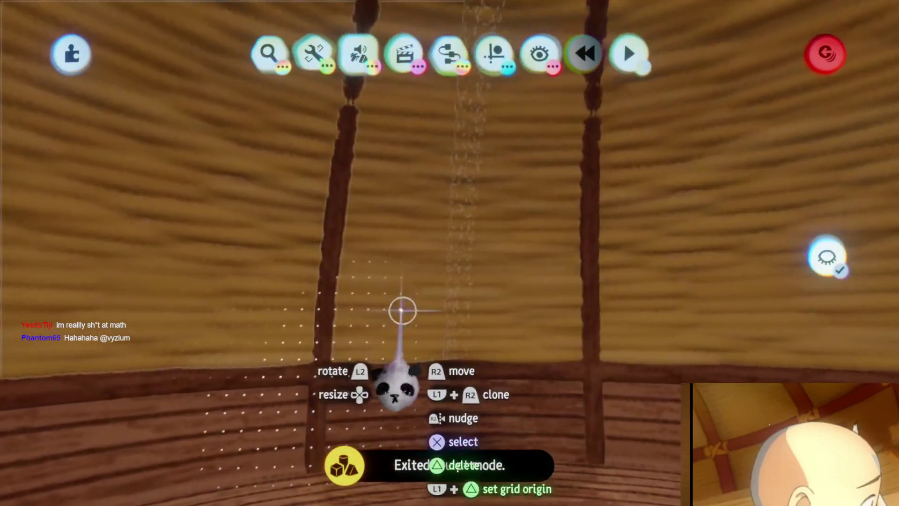
Open the post for sculpting and set the stamp shape to a sphere in subtract mode.
double_click(401, 310)
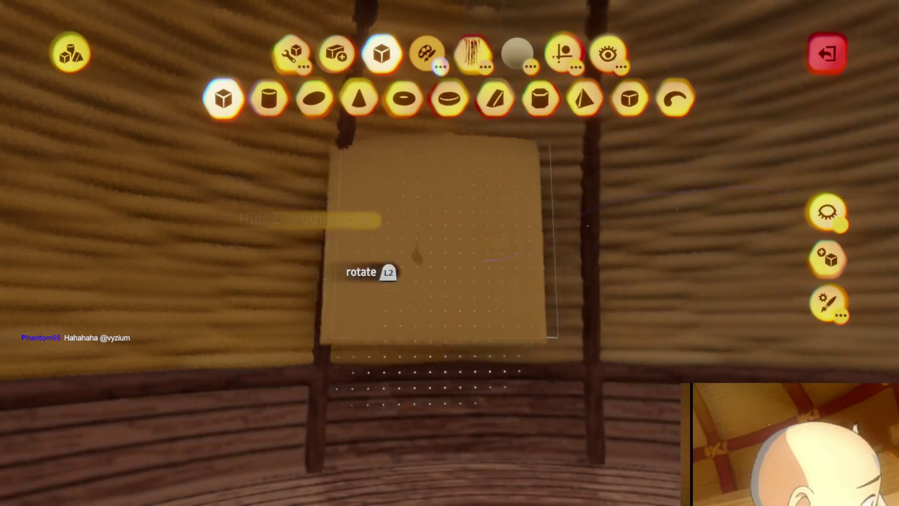
left_click(316, 97)
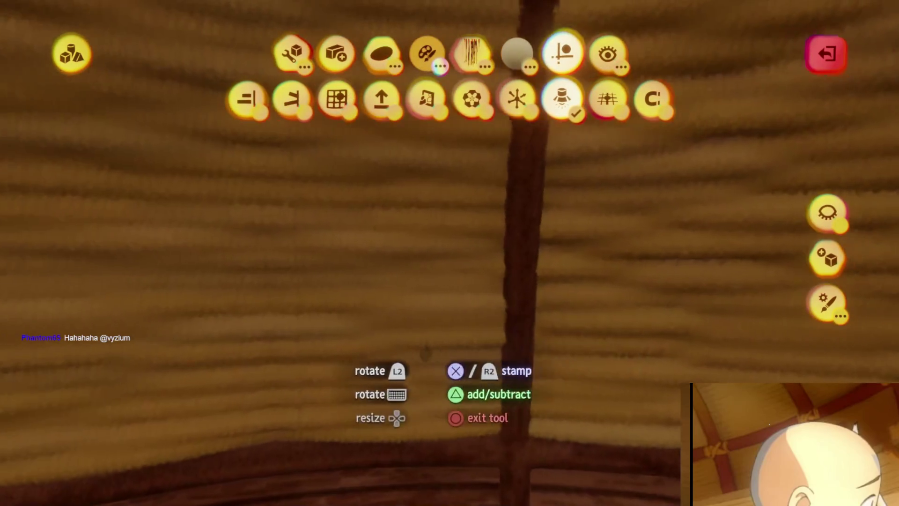
left_click(247, 99)
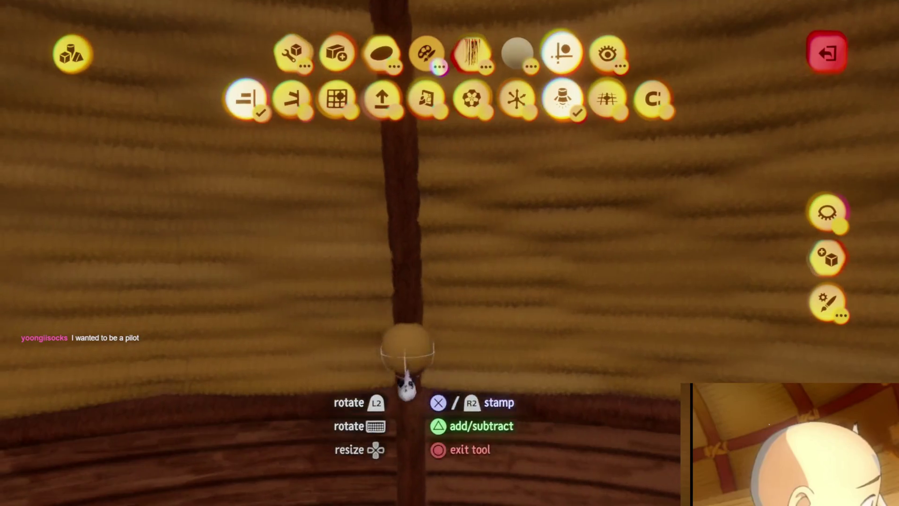
key("Escape")
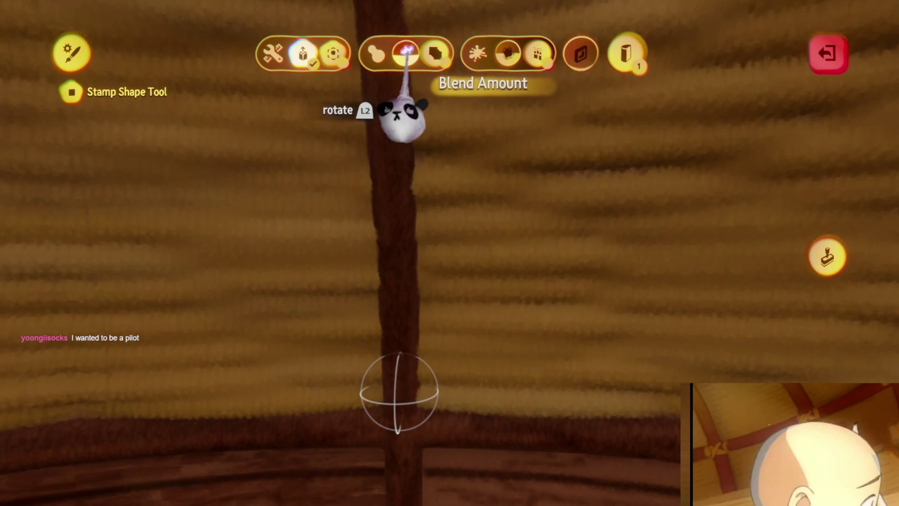
Blend, tint beige and stretch the sphere into a tall, thin ellipsoid, then stamp it onto the post.
key("Escape")
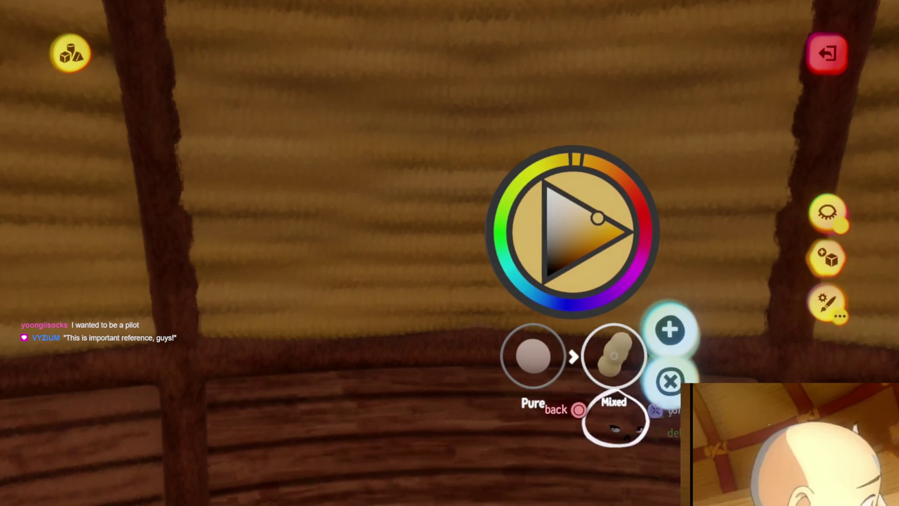
key("Escape")
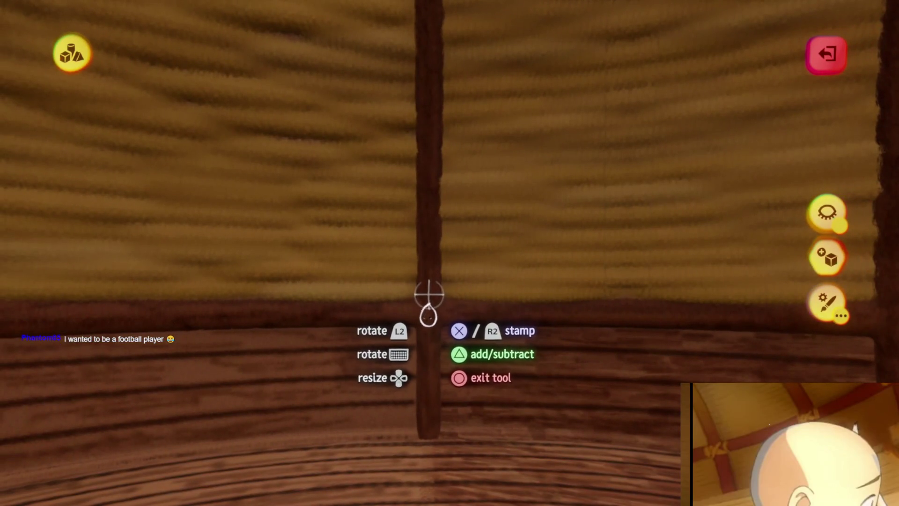
key("Escape")
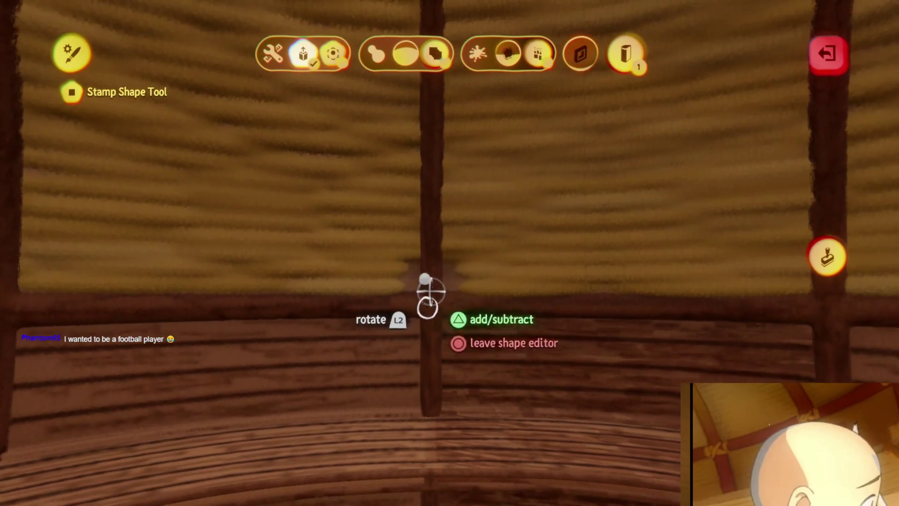
key("Escape")
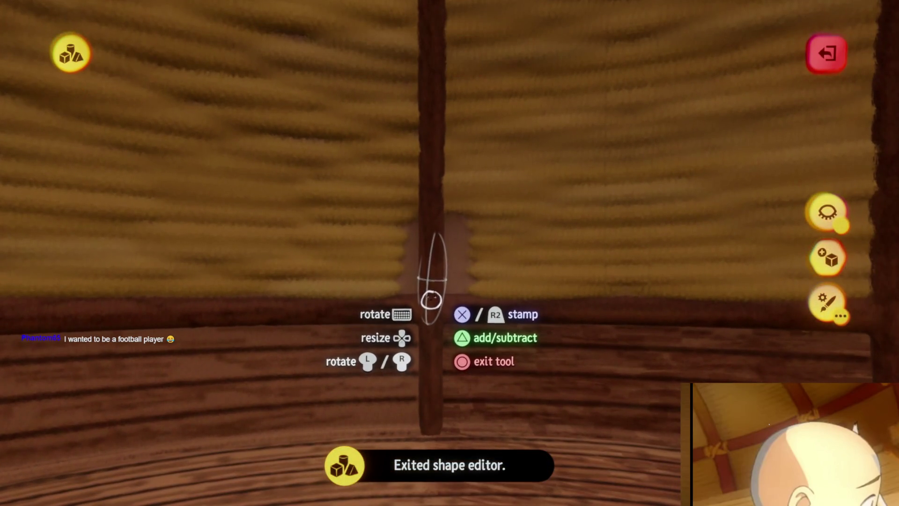
key("Escape")
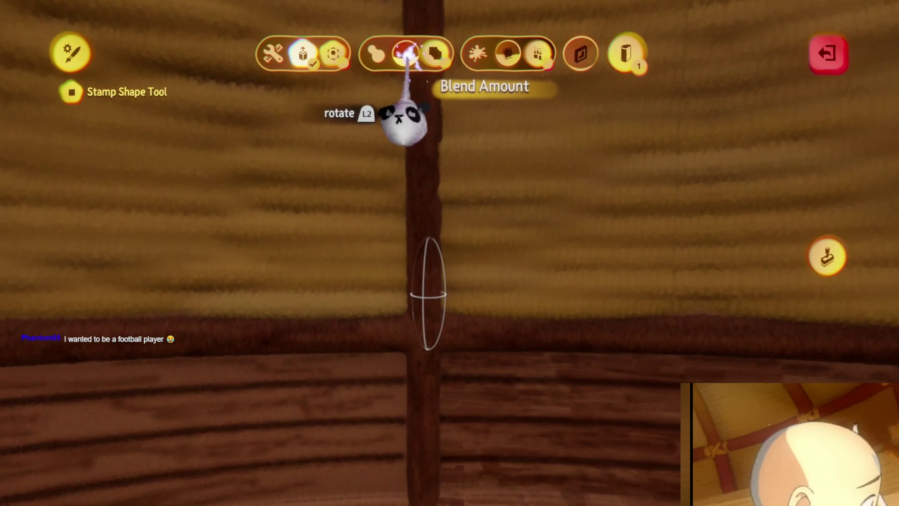
key("Escape")
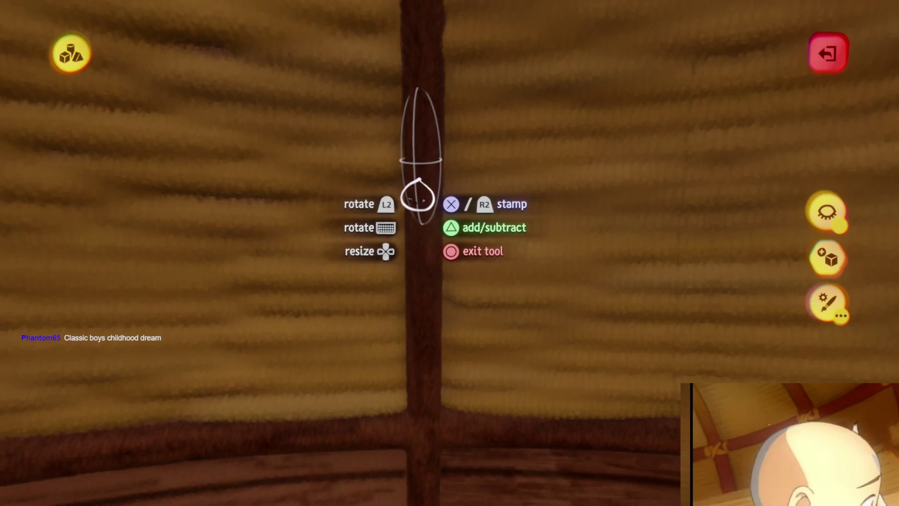
left_click(515, 351)
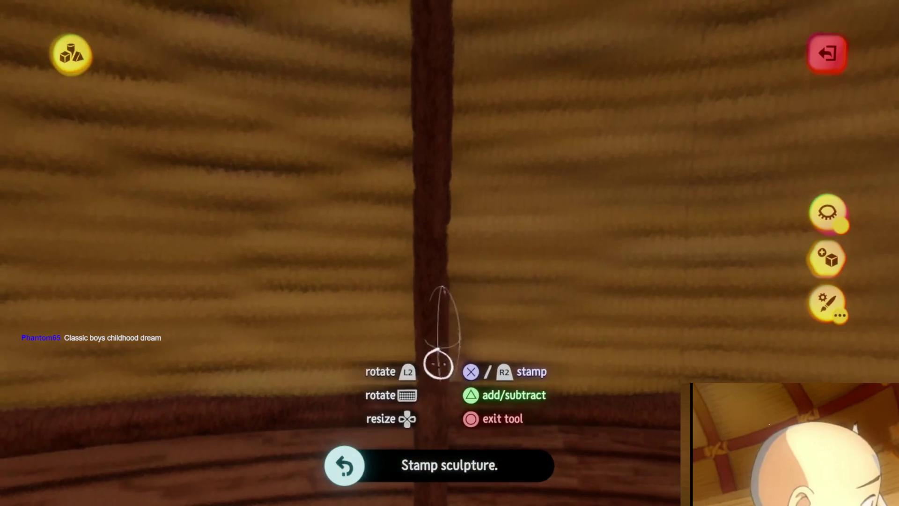
Adjust the stamp colour and keep stamping thin elongated pieces along the post.
key("c")
key("Escape")
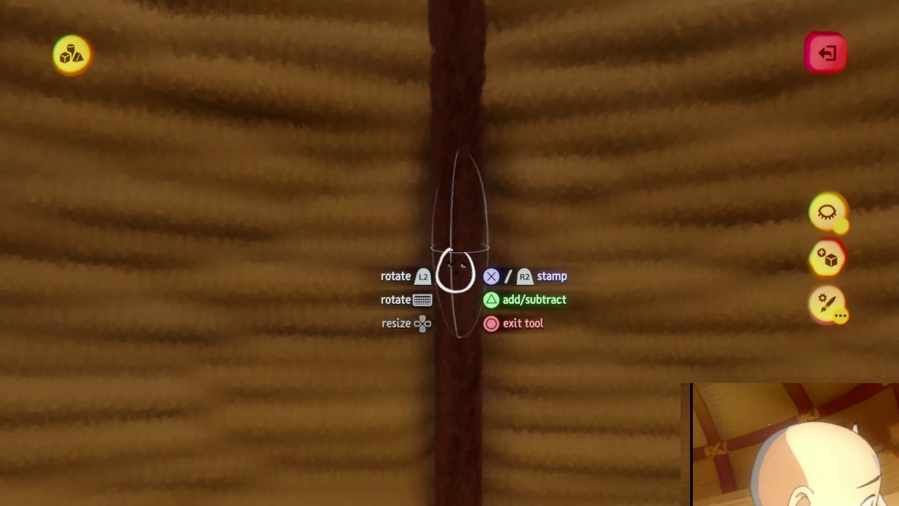
mouse_move(473, 177)
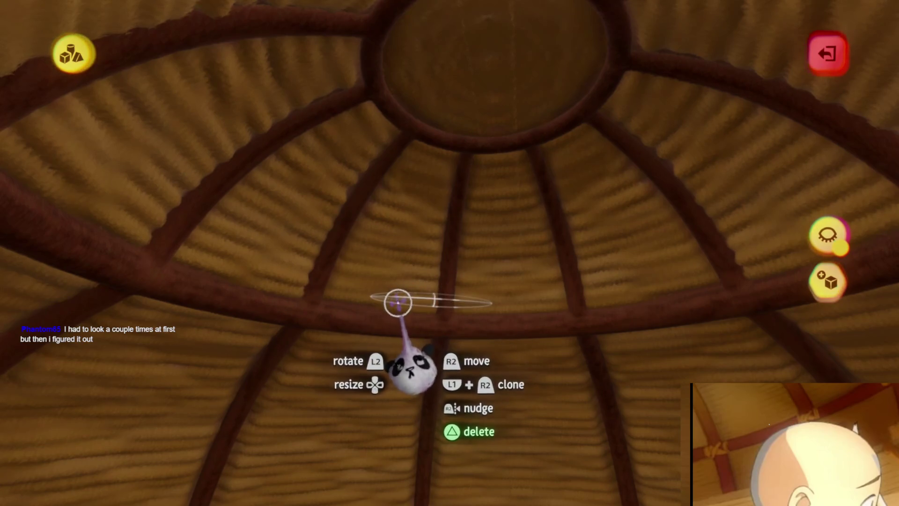
Tilt the view down to the lower wall and exit sculpting to the whole hut.
left_click_drag(383, 283, 414, 209)
mouse_move(446, 312)
left_mouse_down()
mouse_move(433, 305)
mouse_move(457, 245)
mouse_move(425, 313)
mouse_move(439, 356)
mouse_move(436, 300)
mouse_move(427, 296)
left_mouse_up()
key("Escape")
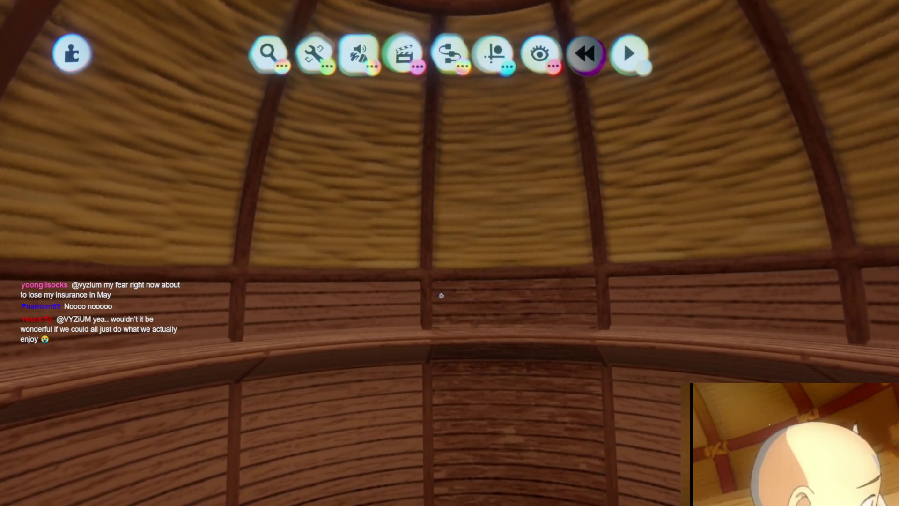
mouse_move(435, 305)
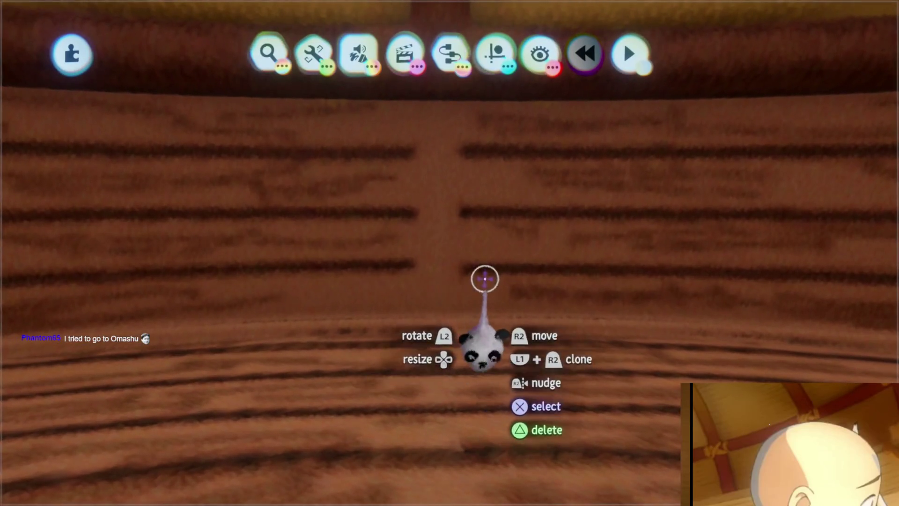
Edit the wall sculpture by moving a shape, then start and cancel a clone of it.
left_click(452, 286)
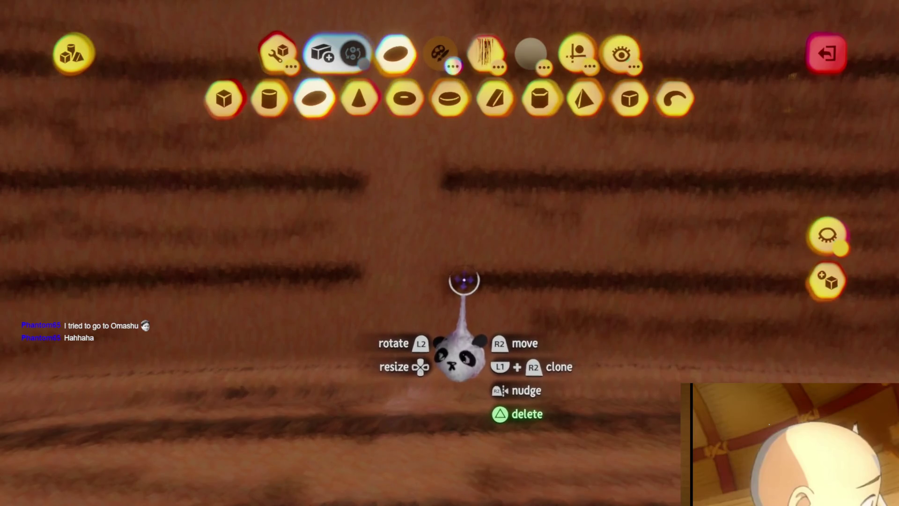
left_click_drag(464, 280, 445, 278)
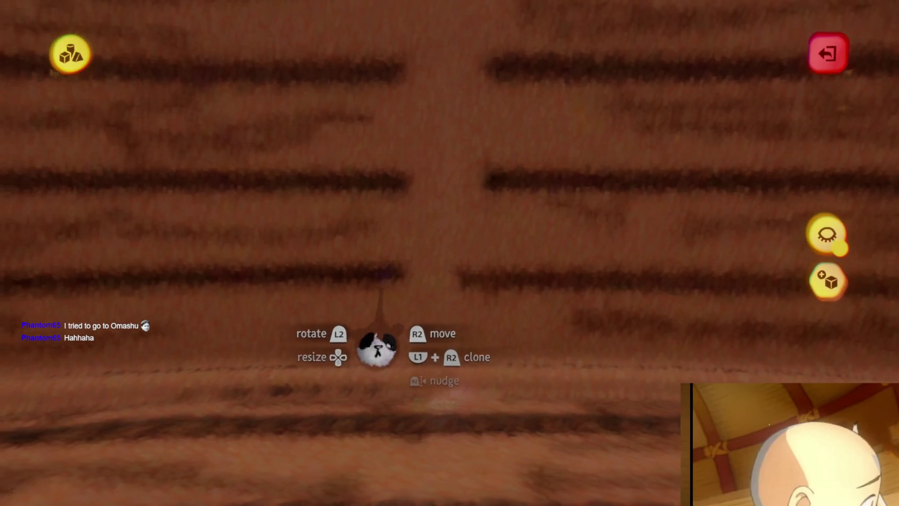
key("Escape")
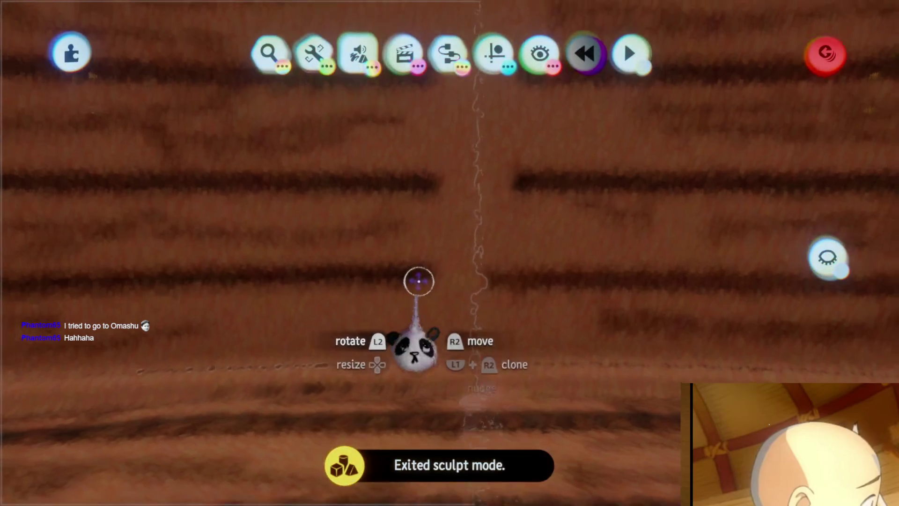
key("ctrl+d")
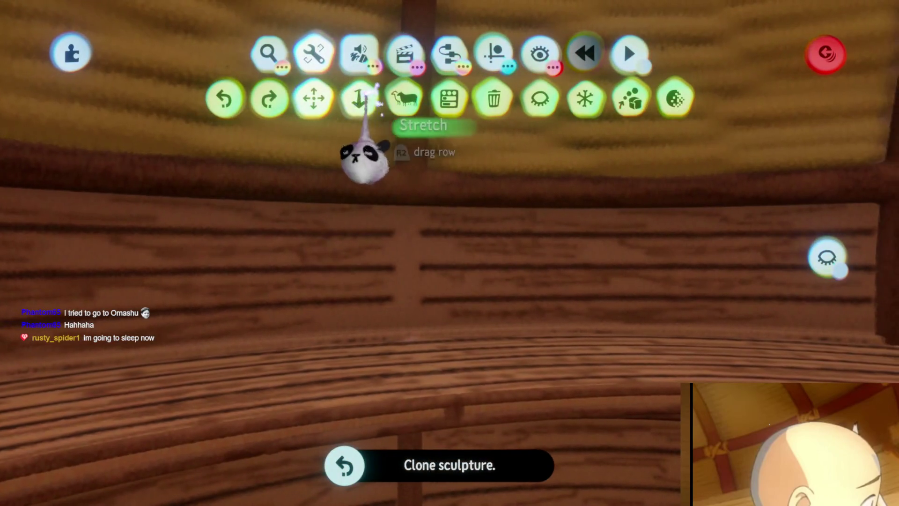
left_click(403, 98)
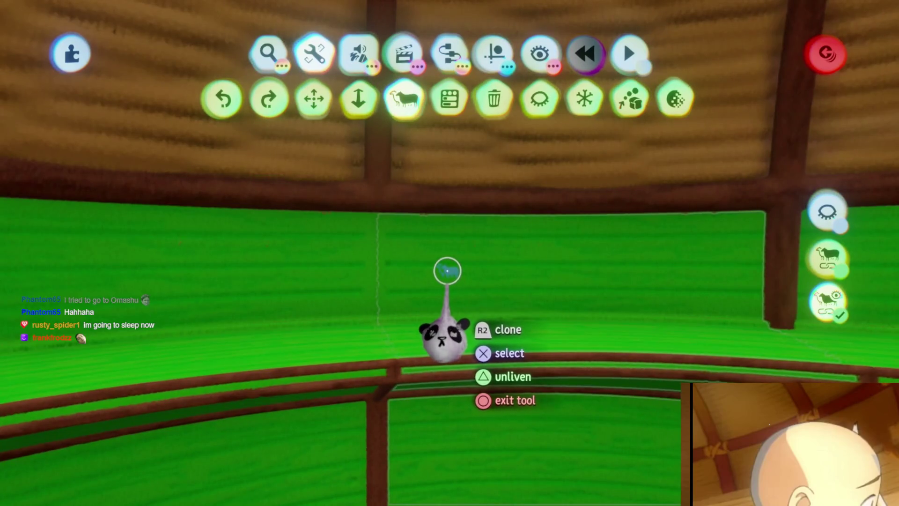
key("Escape")
Reopen the wall, enable the radial guide aligned with the wall, and exit sculpting.
double_click(459, 333)
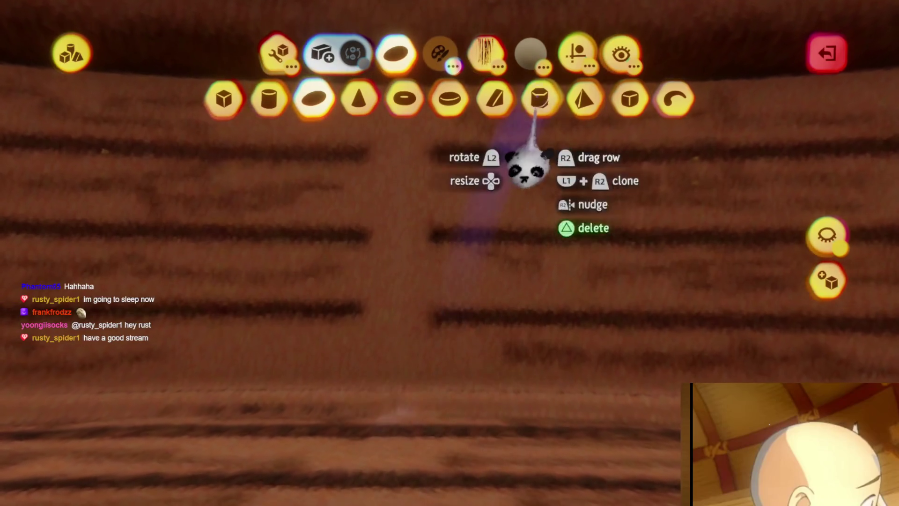
left_click(577, 53)
left_click(515, 101)
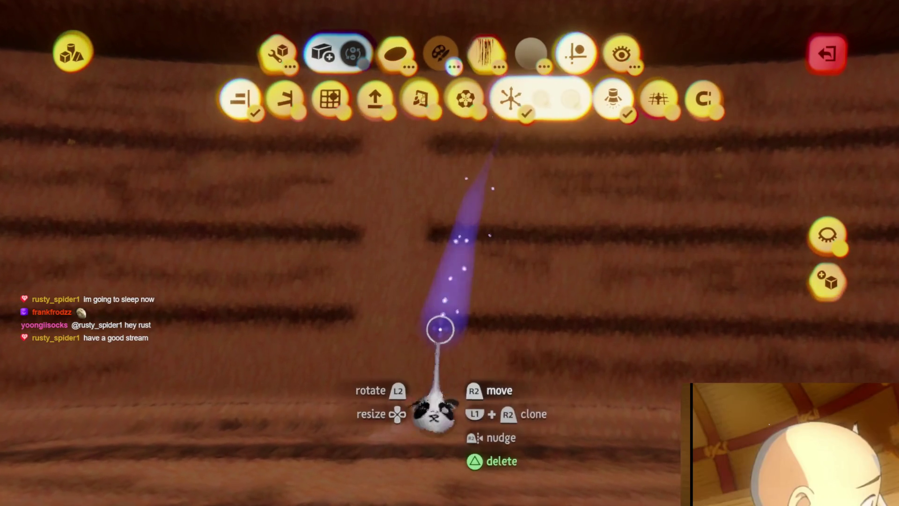
left_click_drag(450, 321, 416, 321)
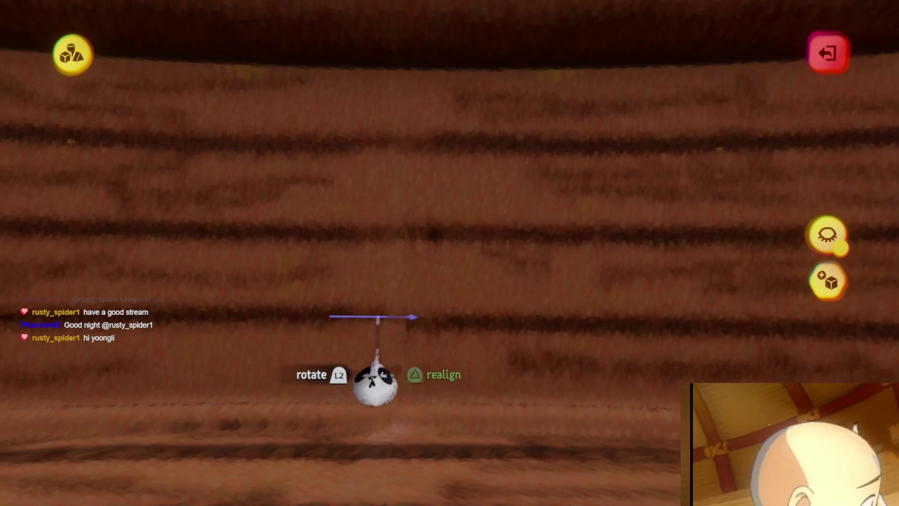
key("Escape")
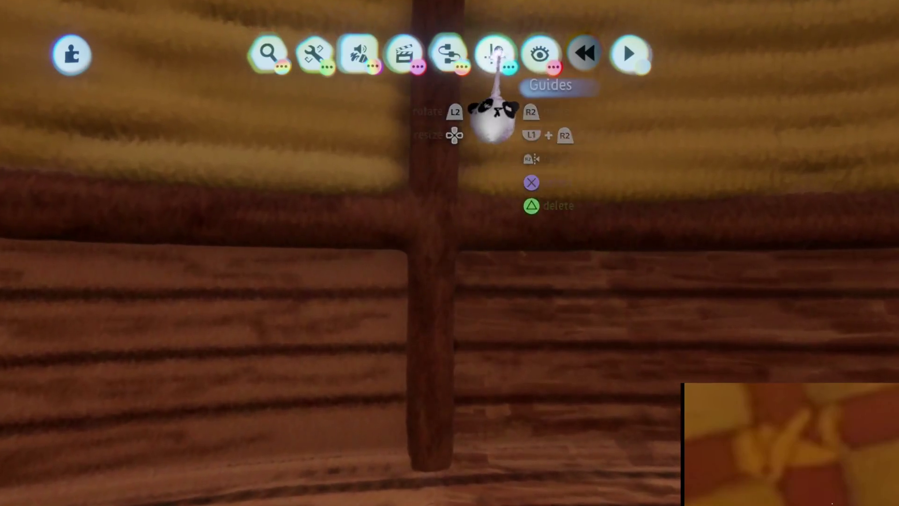
Start a new sculpt with a beige Filled Donut as the stamp shape.
left_click(494, 54)
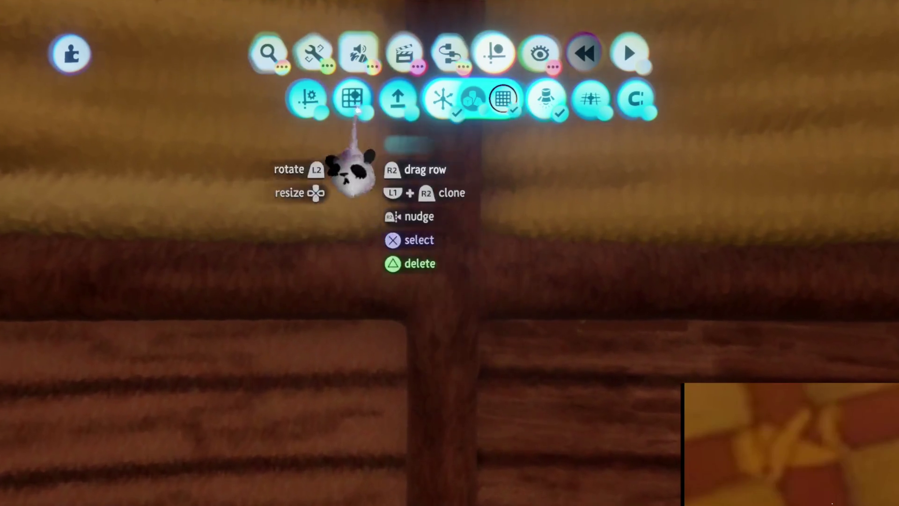
left_click(268, 98)
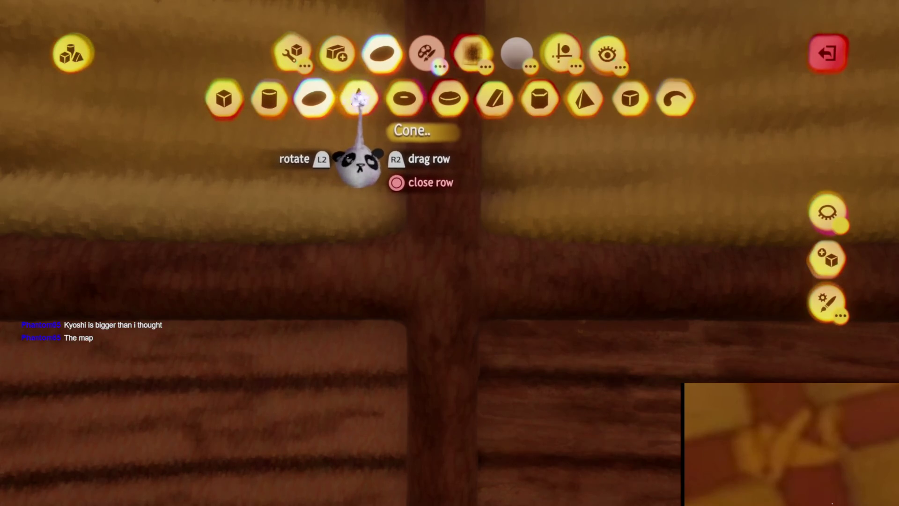
left_click(447, 94)
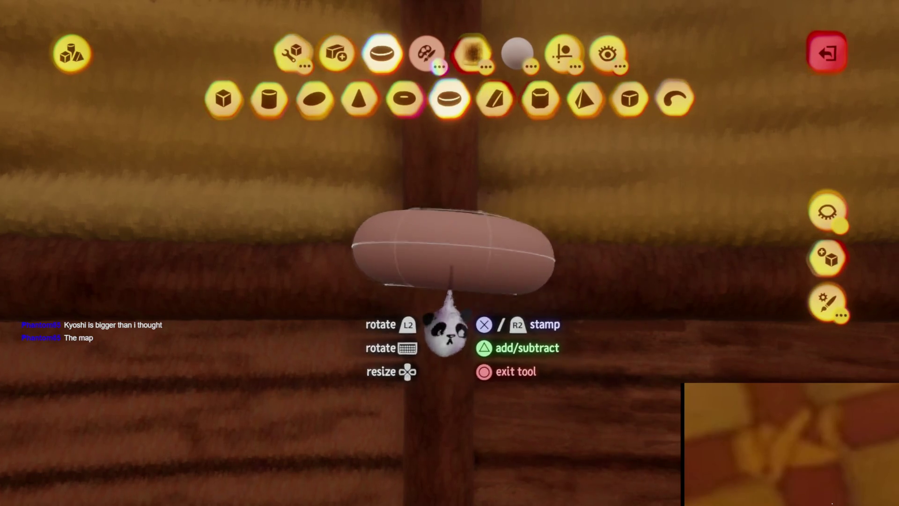
key("c")
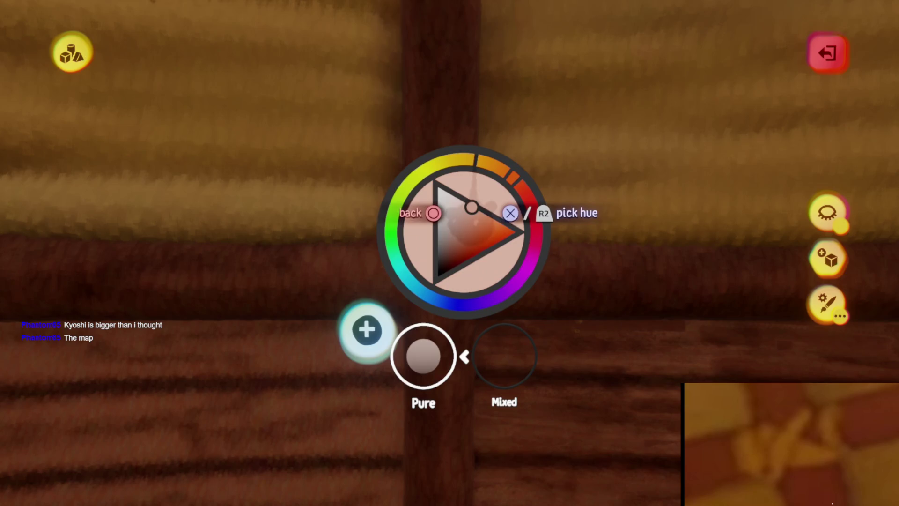
left_click(464, 203)
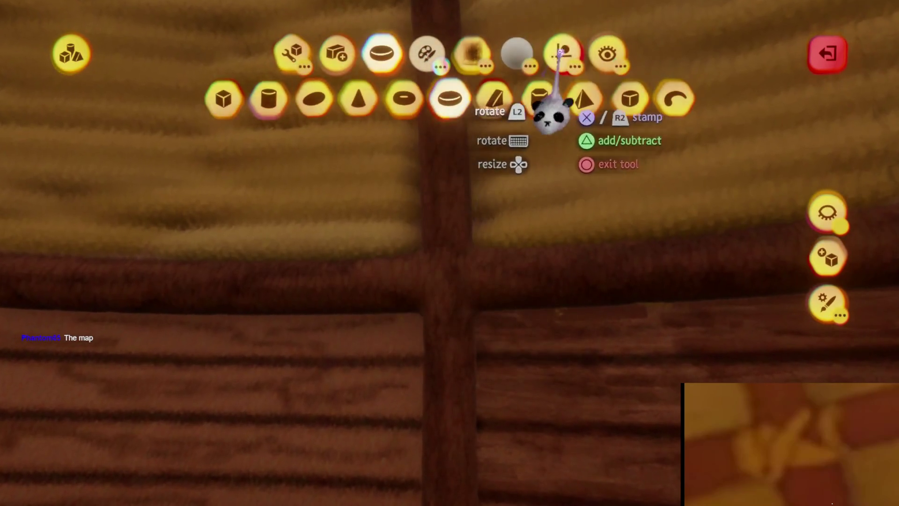
left_click(561, 52)
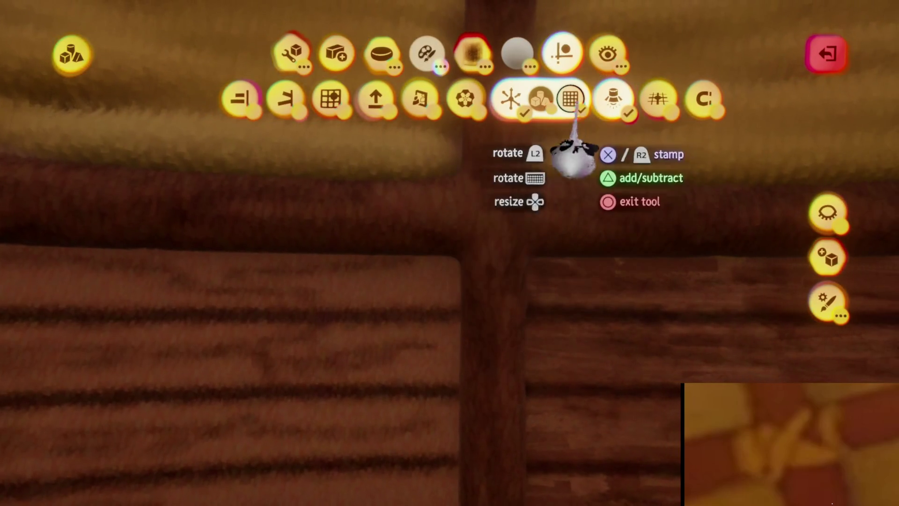
Turn off snapping and stamp stretched donut bands crossing over the post-beam joint.
left_click(512, 98)
key("Escape")
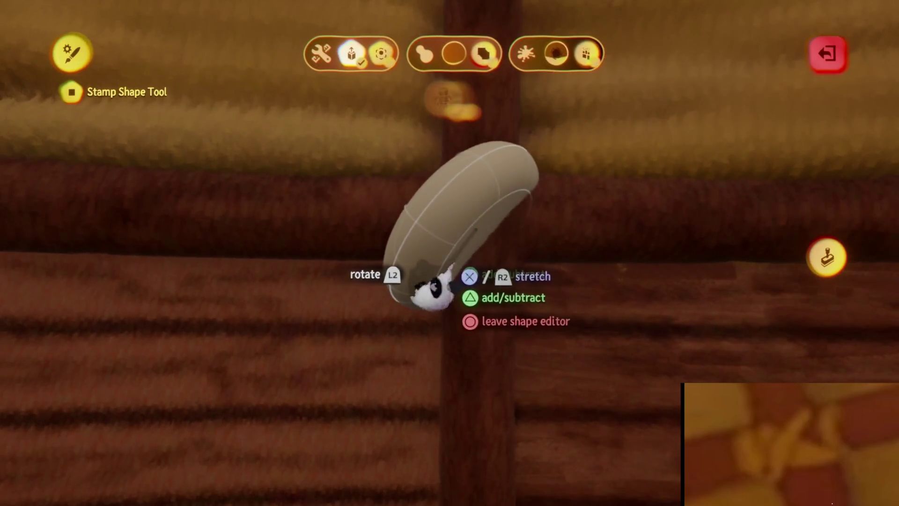
key("Escape")
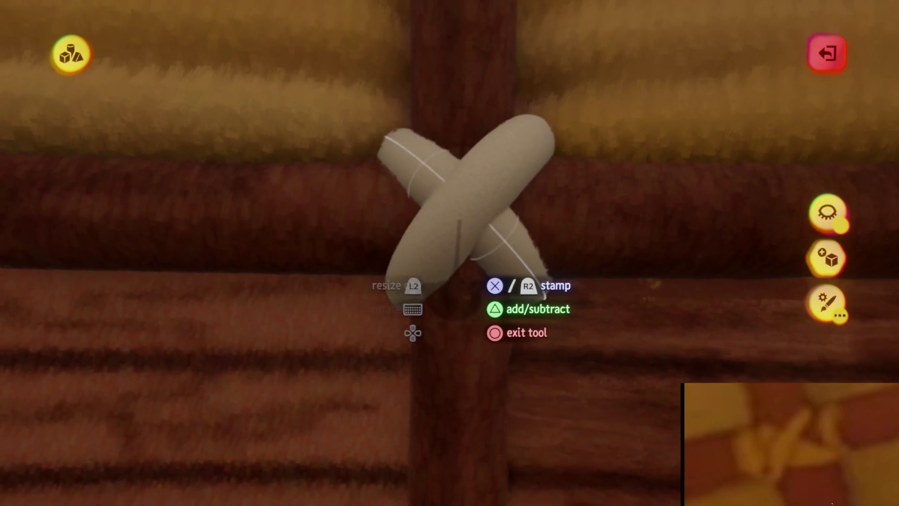
left_click(478, 248)
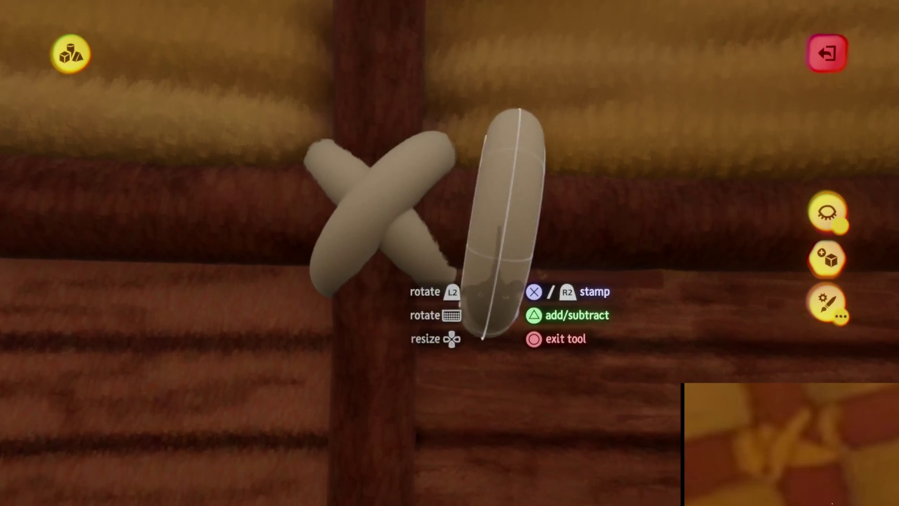
Reshape the ring into a narrow loop and stamp it upright beside the crossed bands.
key("Escape")
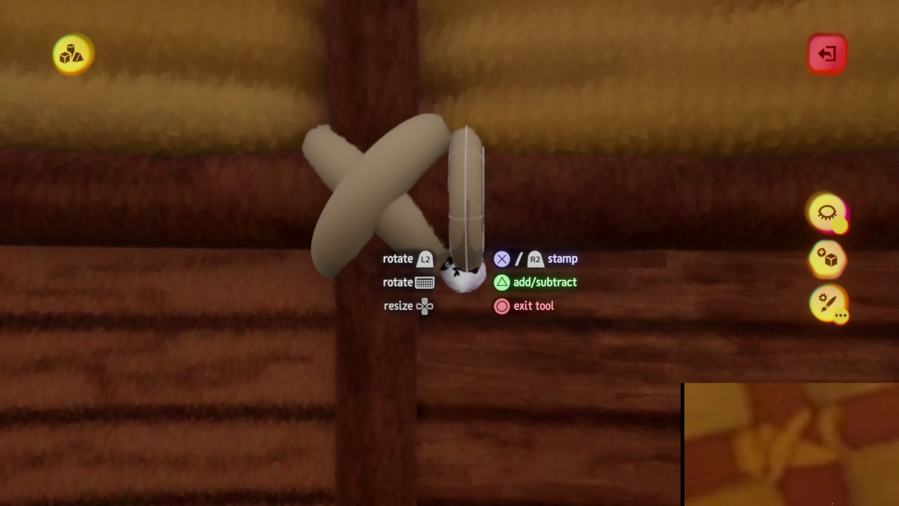
left_click(461, 274)
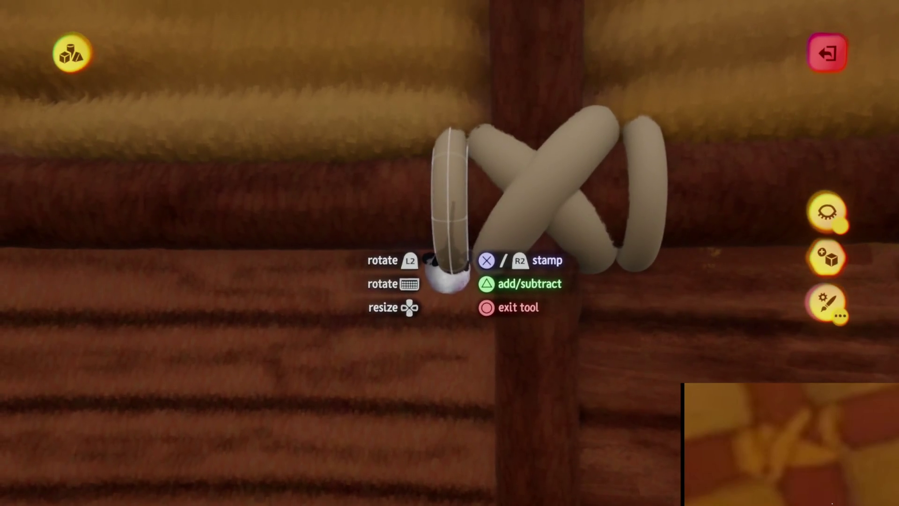
scroll(497, 313, "down", 5)
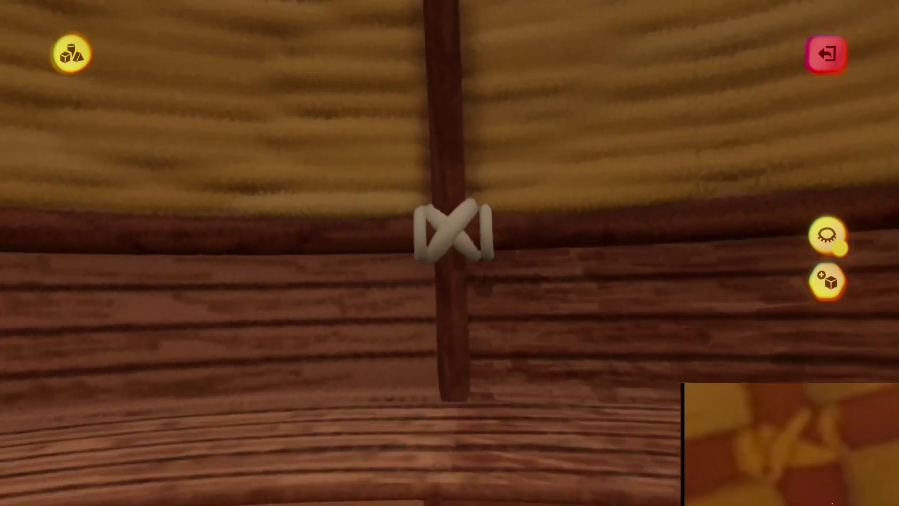
scroll(468, 244, "up", 5)
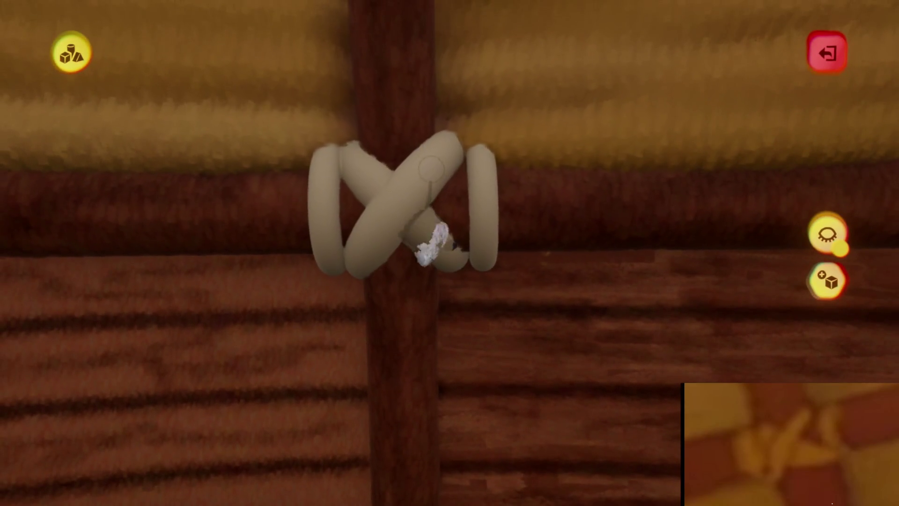
Stamp a diagonally tilted subtractive torus into the knot, check it from the side, and exit sculpting.
key("t")
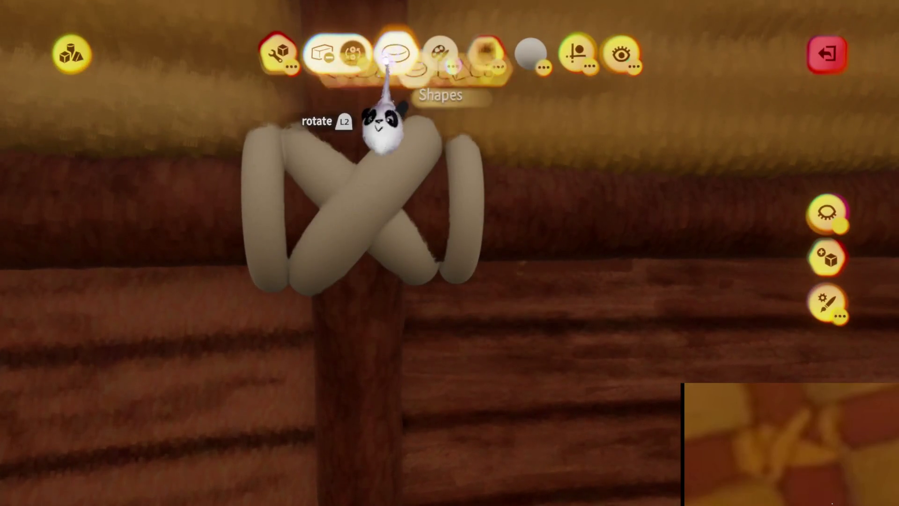
left_click(389, 56)
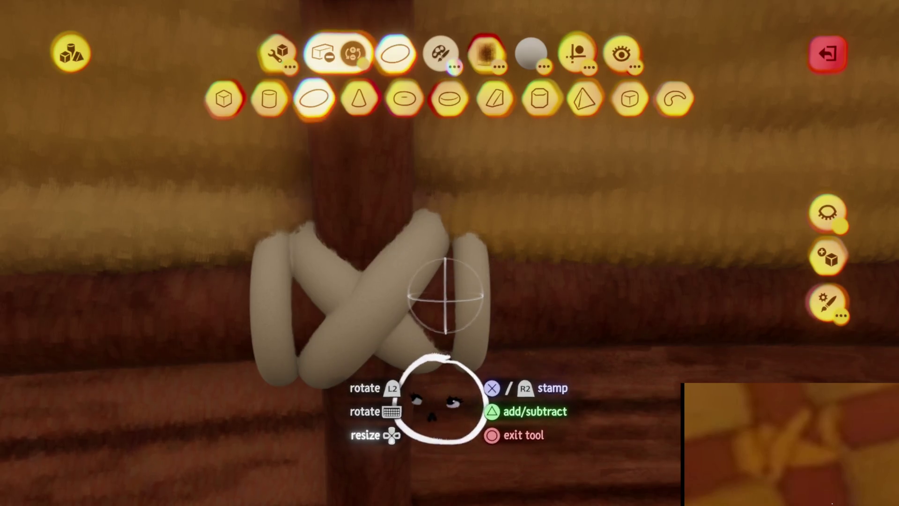
scroll(423, 372, "up", 3)
key("Tab")
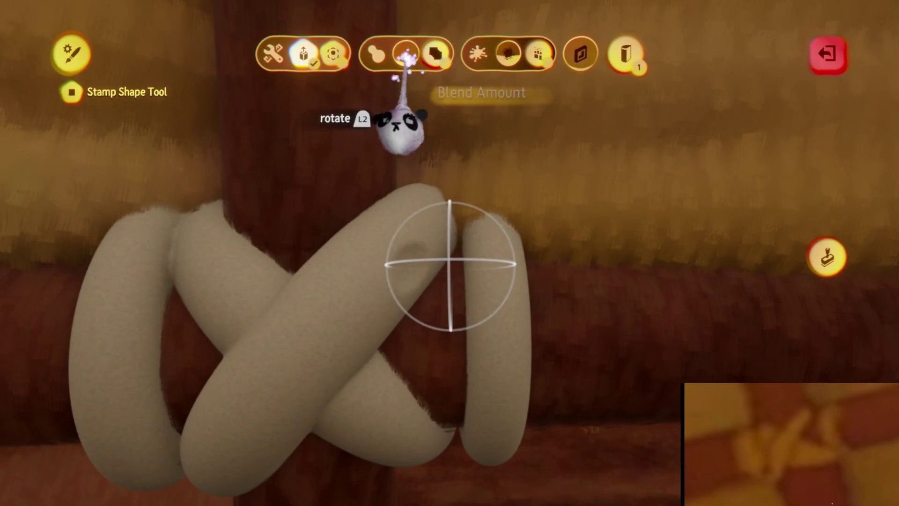
key("Escape")
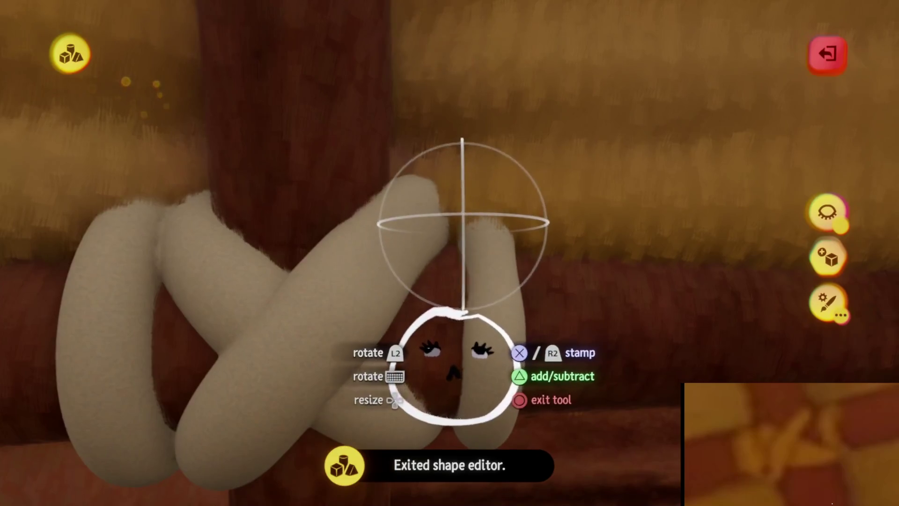
mouse_move(461, 323)
left_mouse_down()
mouse_move(464, 253)
mouse_move(482, 245)
mouse_move(473, 267)
left_mouse_up()
mouse_move(451, 192)
middle_mouse_down()
mouse_move(433, 200)
mouse_move(371, 433)
mouse_move(438, 468)
middle_mouse_up()
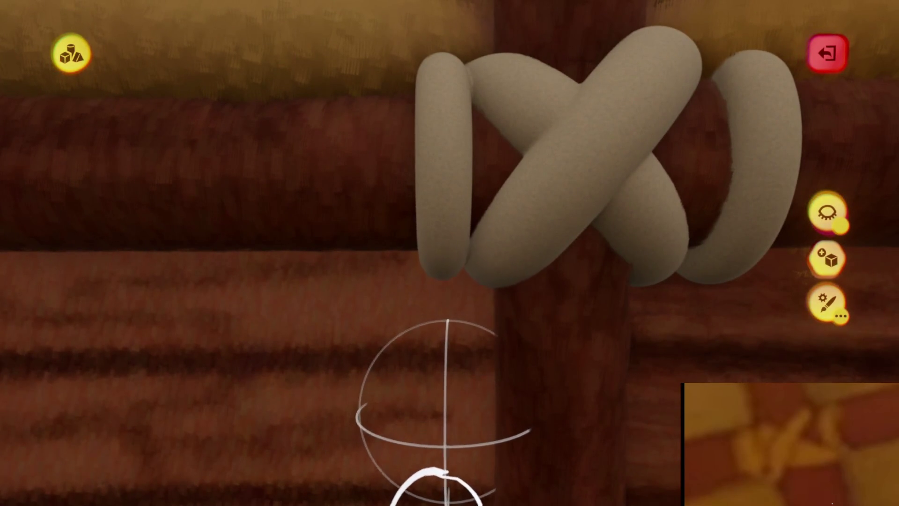
mouse_move(447, 473)
middle_mouse_down()
mouse_move(449, 491)
mouse_move(467, 482)
mouse_move(448, 440)
middle_mouse_up()
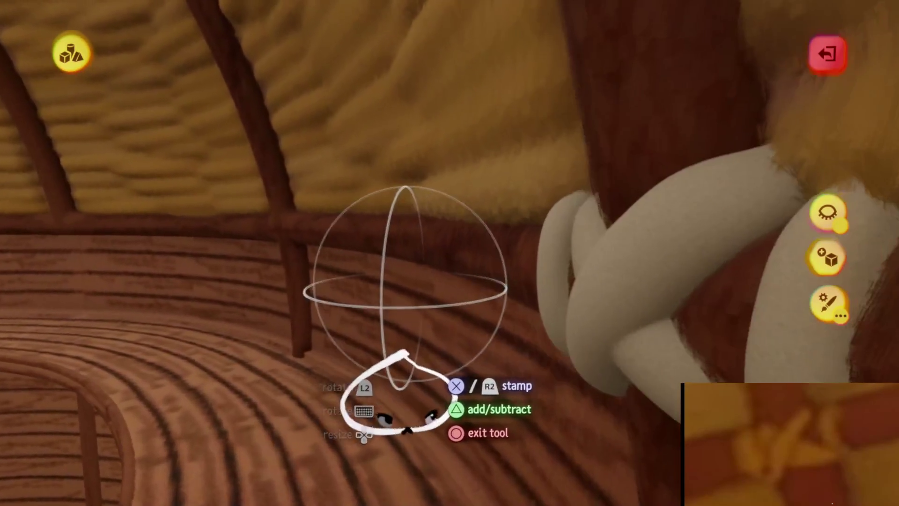
key("Escape")
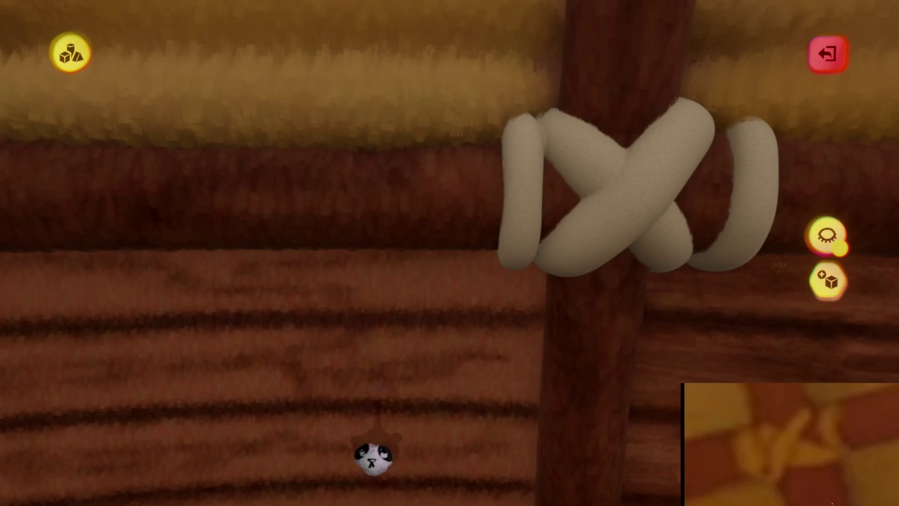
key("Escape")
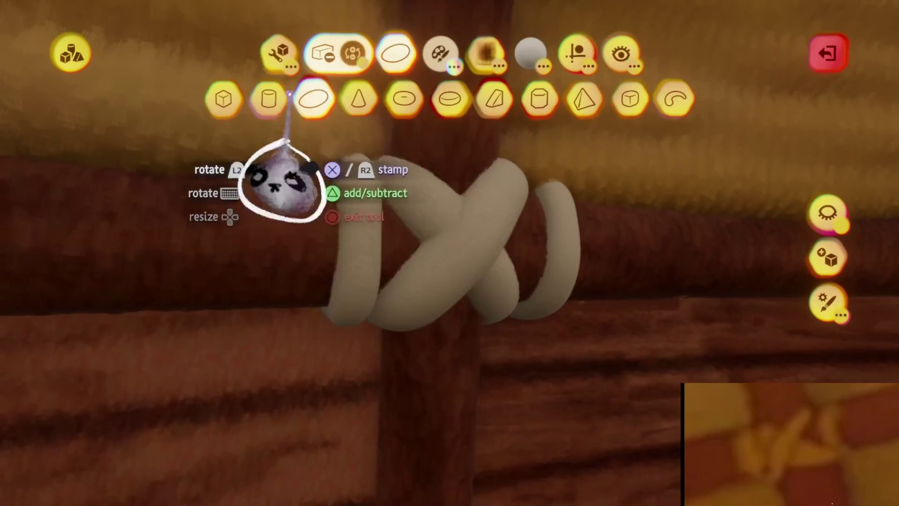
left_click(454, 267)
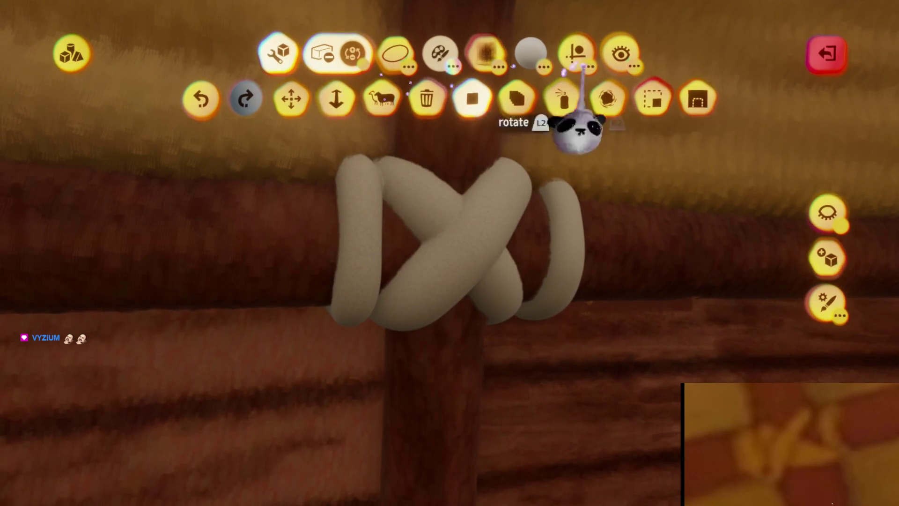
left_click(581, 49)
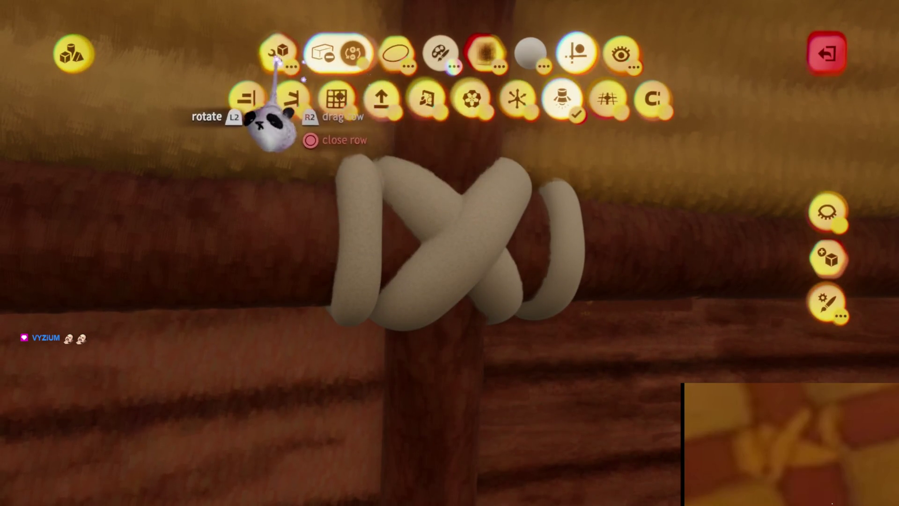
key("Escape")
left_click(560, 105)
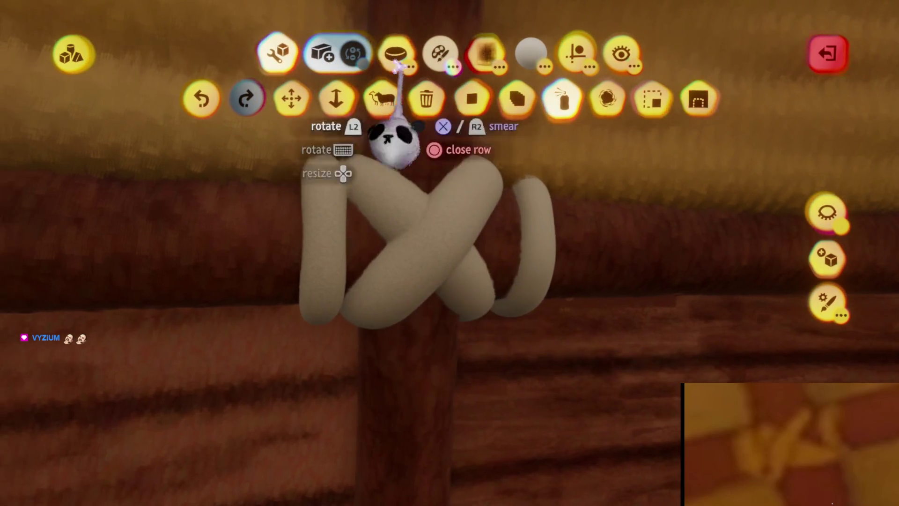
left_click(396, 53)
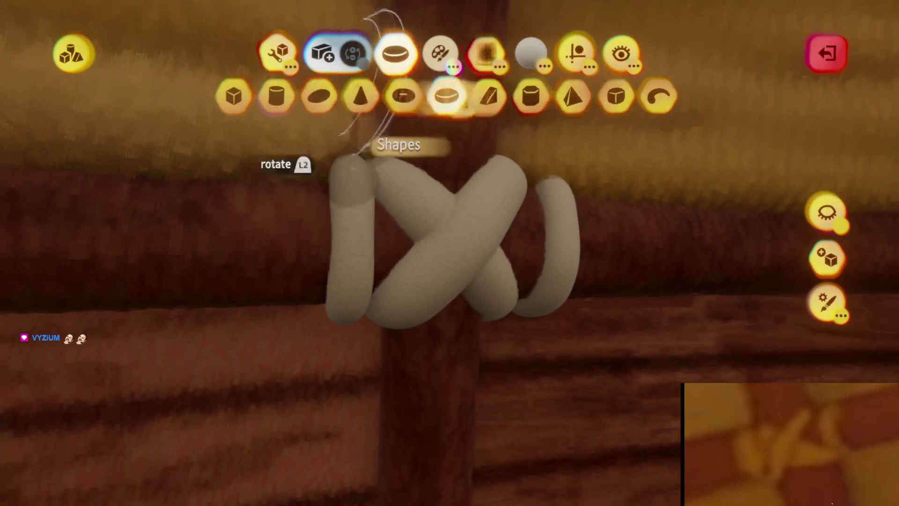
left_click(317, 100)
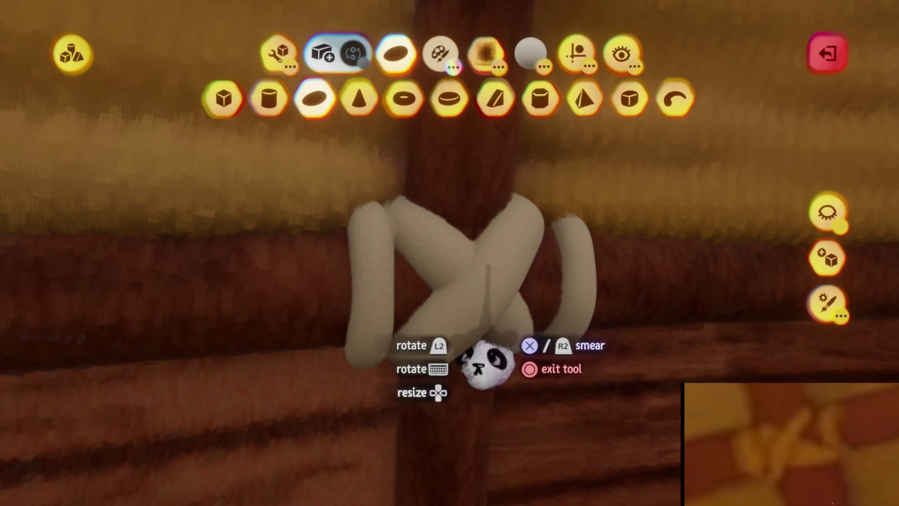
left_click(576, 53)
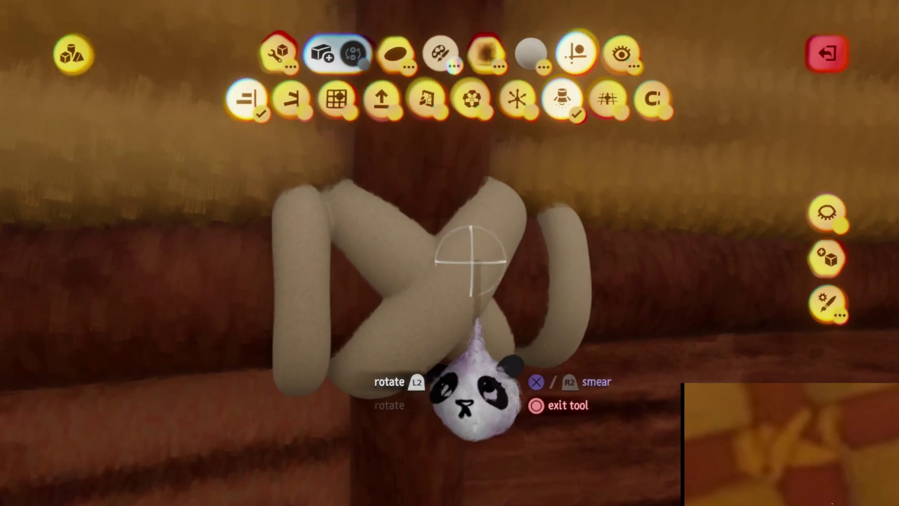
key("c")
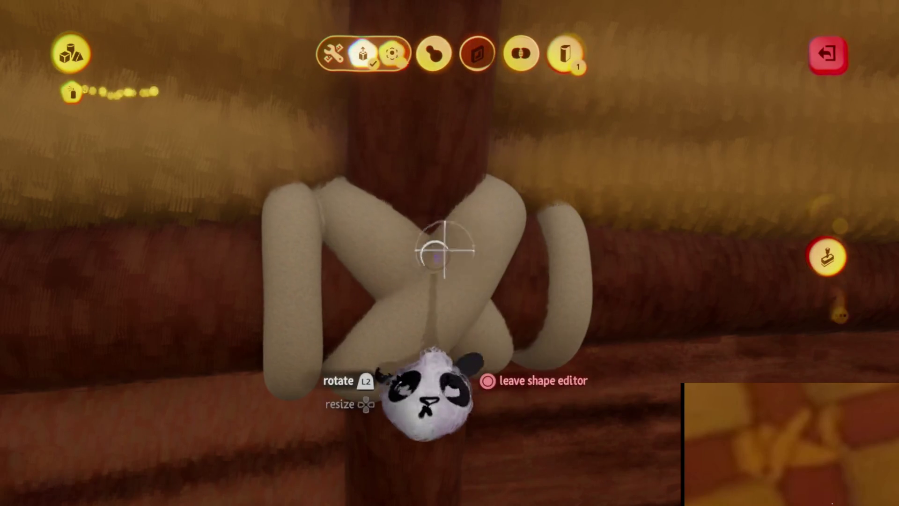
key("Escape")
middle_click_drag(333, 313, 379, 440)
mouse_move(473, 463)
middle_mouse_down()
mouse_move(490, 423)
mouse_move(456, 354)
middle_mouse_up()
mouse_move(433, 473)
middle_mouse_down()
mouse_move(401, 412)
mouse_move(411, 401)
mouse_move(424, 309)
mouse_move(415, 357)
mouse_move(435, 395)
mouse_move(327, 287)
mouse_move(412, 389)
mouse_move(338, 501)
mouse_move(468, 323)
mouse_move(361, 328)
middle_mouse_up()
mouse_move(471, 433)
middle_mouse_down()
mouse_move(431, 391)
mouse_move(492, 451)
mouse_move(477, 437)
mouse_move(506, 450)
mouse_move(431, 492)
mouse_move(482, 432)
mouse_move(402, 445)
mouse_move(444, 501)
middle_mouse_up()
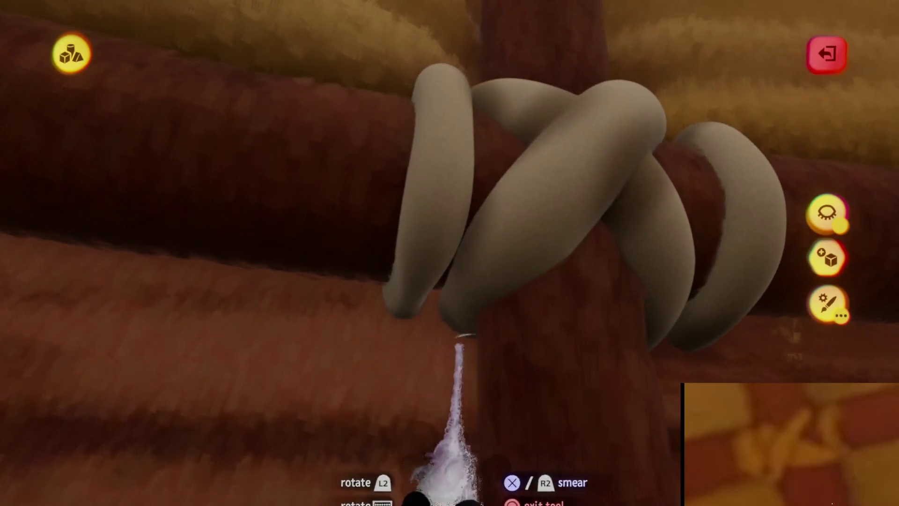
mouse_move(391, 450)
middle_mouse_down()
mouse_move(471, 480)
mouse_move(427, 347)
middle_mouse_up()
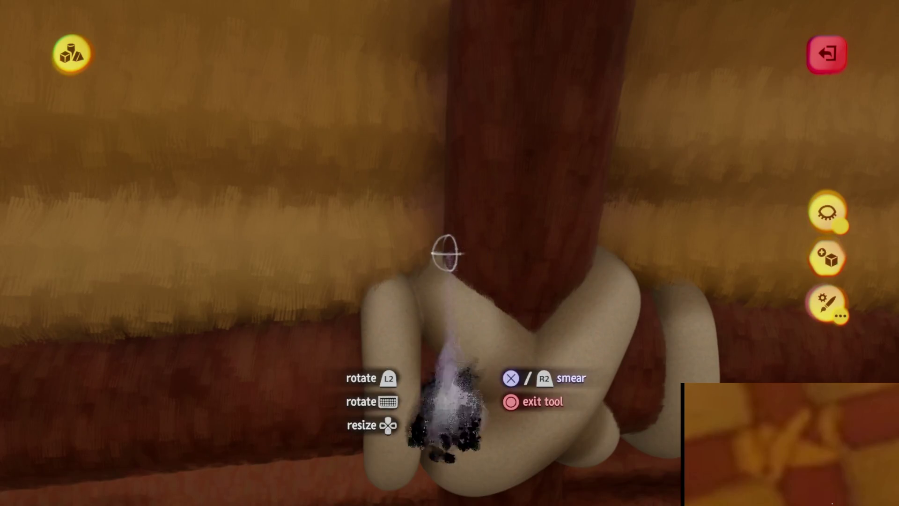
mouse_move(544, 473)
middle_mouse_down()
mouse_move(482, 421)
mouse_move(462, 341)
mouse_move(446, 361)
mouse_move(466, 394)
mouse_move(480, 304)
middle_mouse_up()
mouse_move(532, 323)
middle_mouse_down()
mouse_move(482, 271)
mouse_move(477, 177)
mouse_move(461, 257)
middle_mouse_up()
key("Escape")
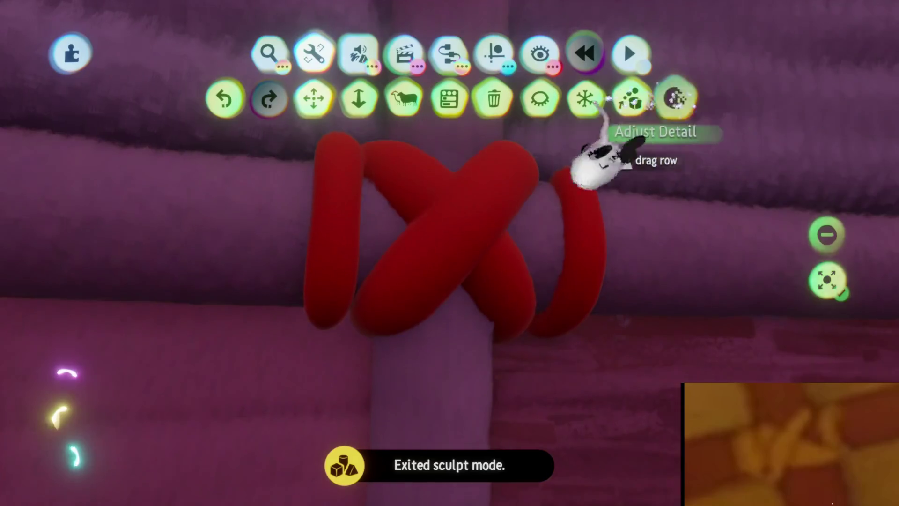
Adjust the knot's level of detail and give it the Streaky surface style.
left_click(676, 98)
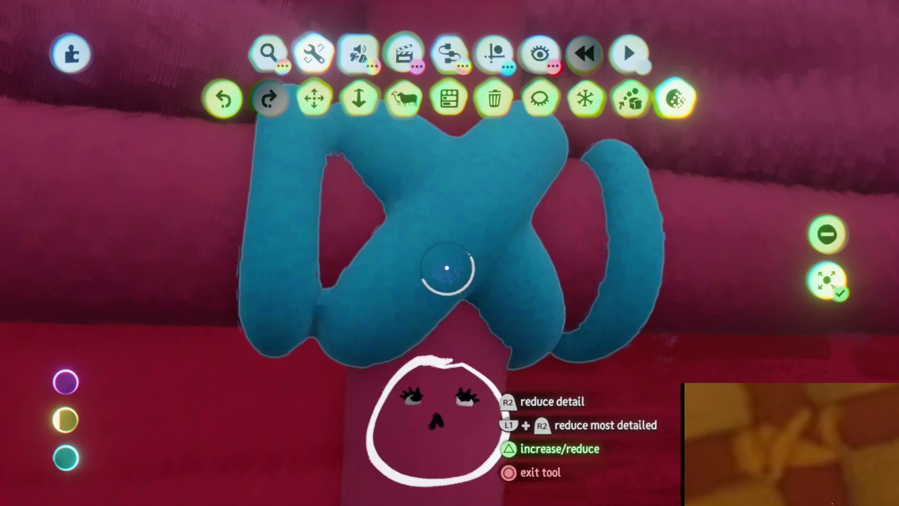
key("Escape")
left_click(438, 230)
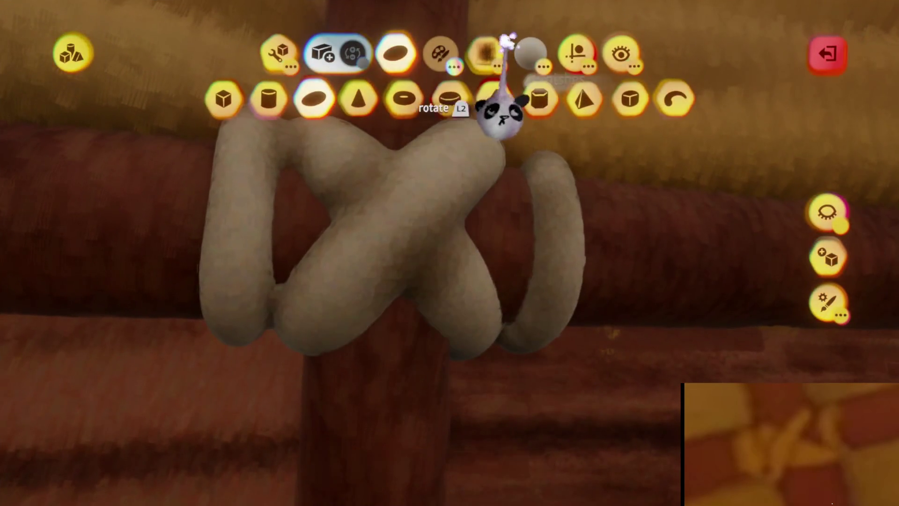
left_click(485, 52)
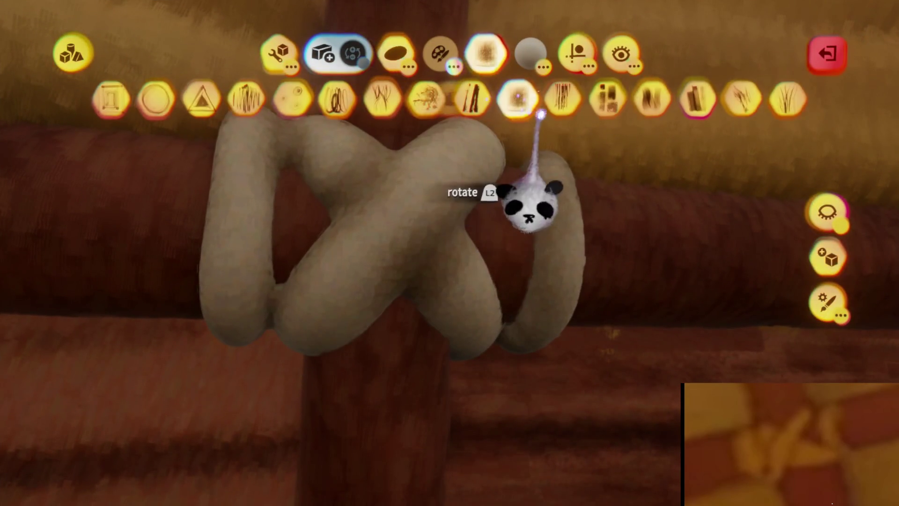
key("Escape")
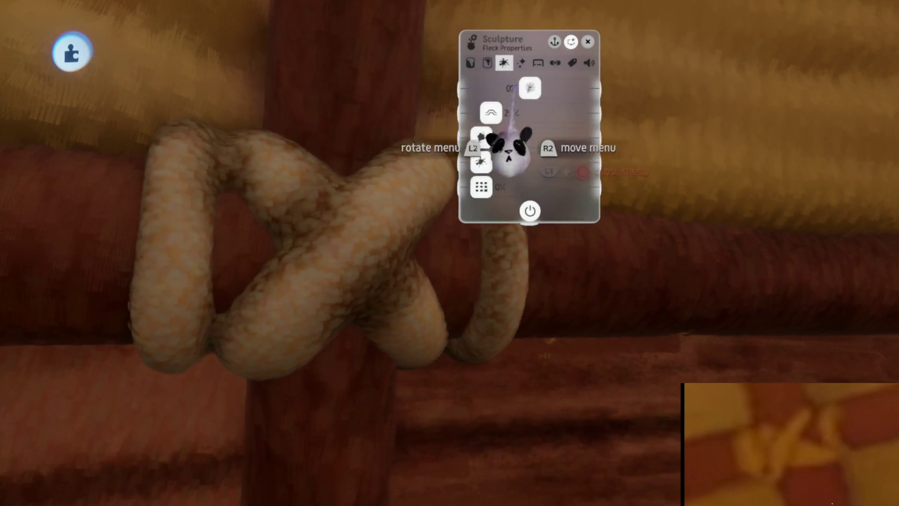
Raise the knot's Fleck sliders to 100% and 258% for a fluffy, fibrous look.
mouse_move(511, 149)
left_mouse_down()
mouse_move(609, 185)
mouse_move(569, 178)
left_mouse_up()
scroll(547, 189, "down", 5)
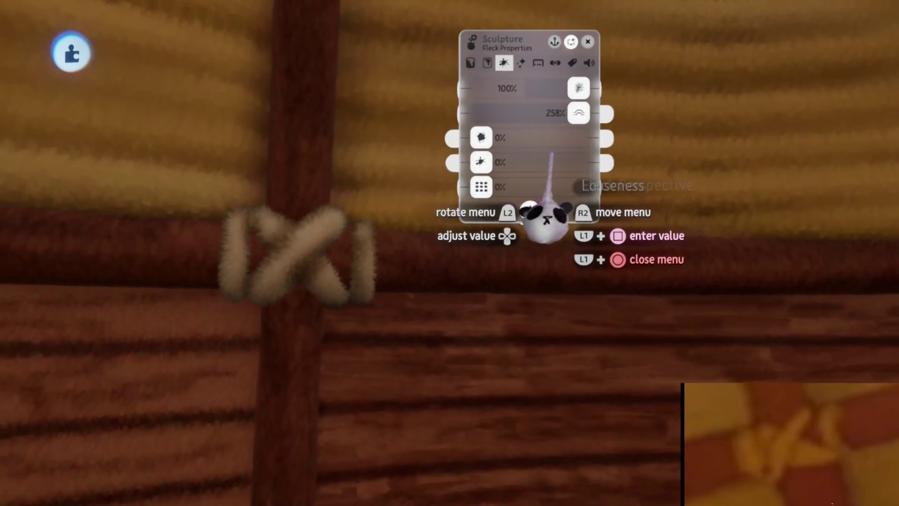
key("Escape")
scroll(436, 242, "down", 5)
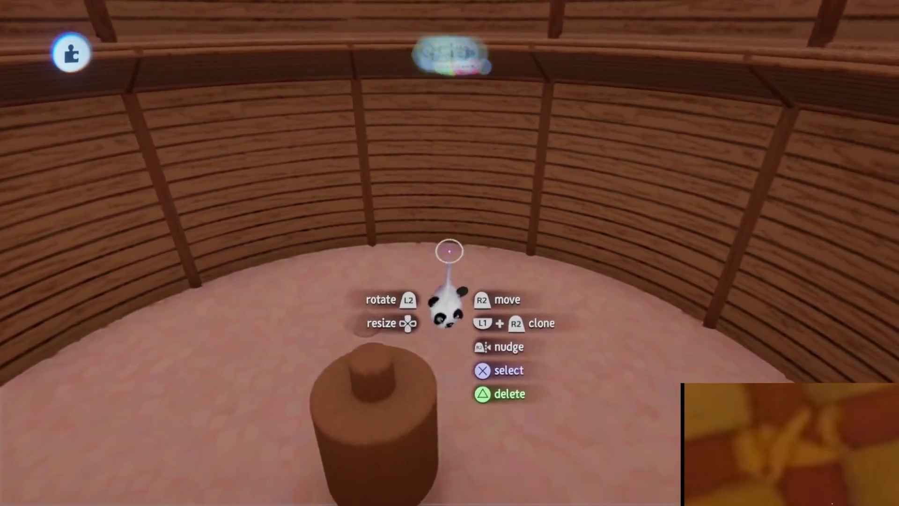
Turn on the placement grid guide and leave sculpting.
key("Escape")
left_click(494, 53)
left_click(359, 97)
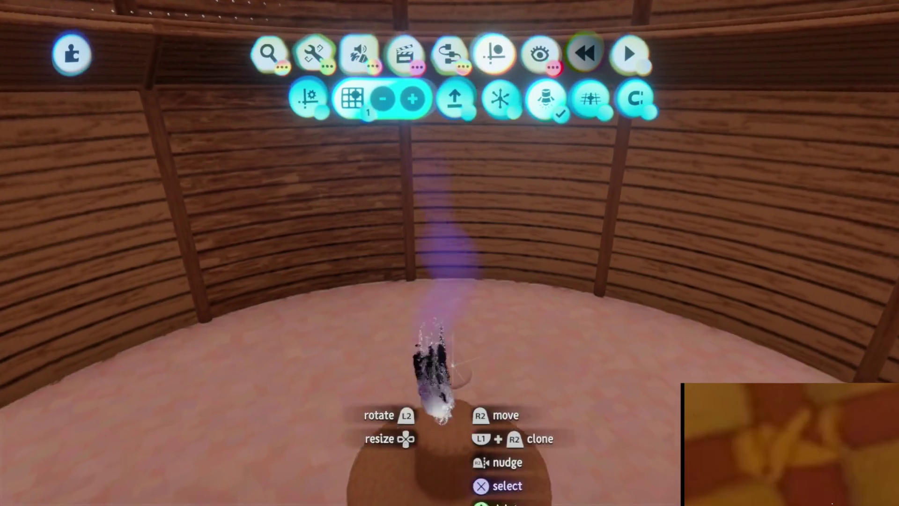
key("Escape")
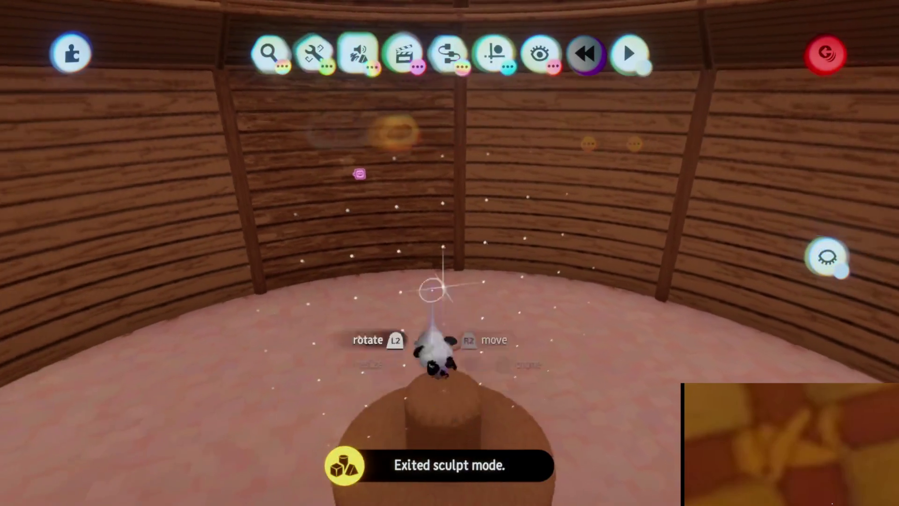
Start a new sculpt and stamp a plain pink cube above the round wooden stump.
left_click(360, 53)
left_click(287, 109)
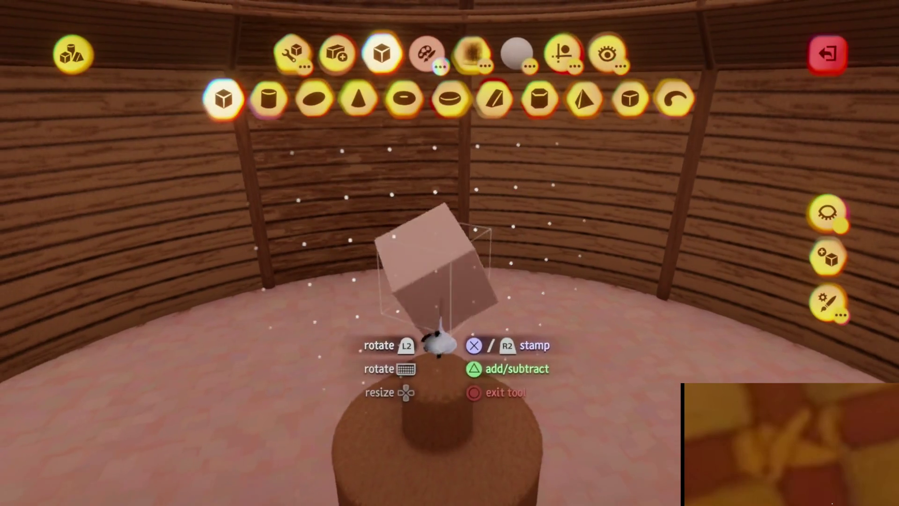
left_click(545, 68)
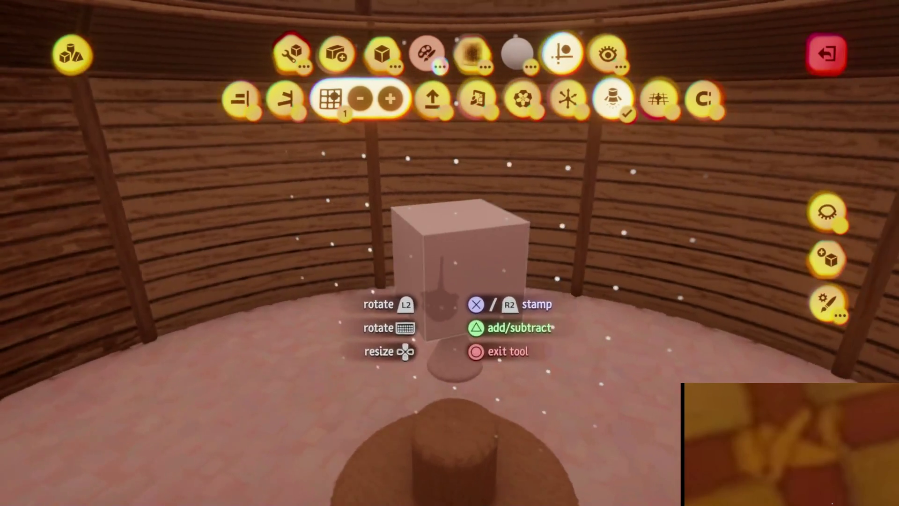
middle_click_drag(449, 253, 449, 300)
left_click(475, 265)
mouse_move(475, 265)
middle_mouse_down()
mouse_move(476, 304)
mouse_move(456, 215)
mouse_move(412, 347)
middle_mouse_up()
key("Escape")
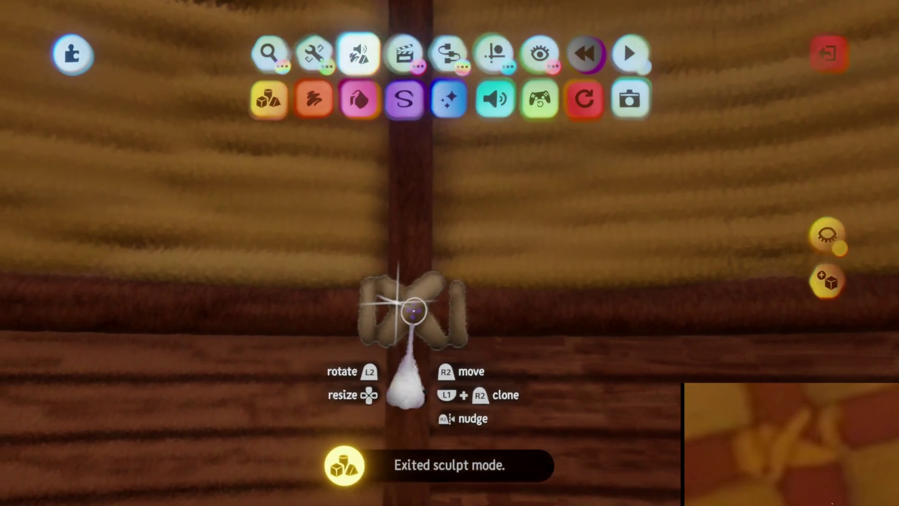
Turn off the placement grid and leave sculpt mode.
left_click(492, 98)
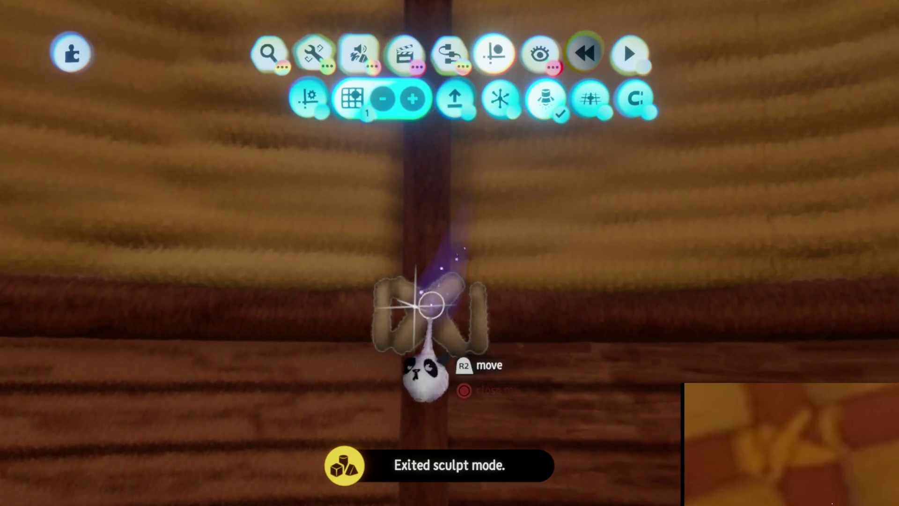
left_click(357, 98)
key("Escape")
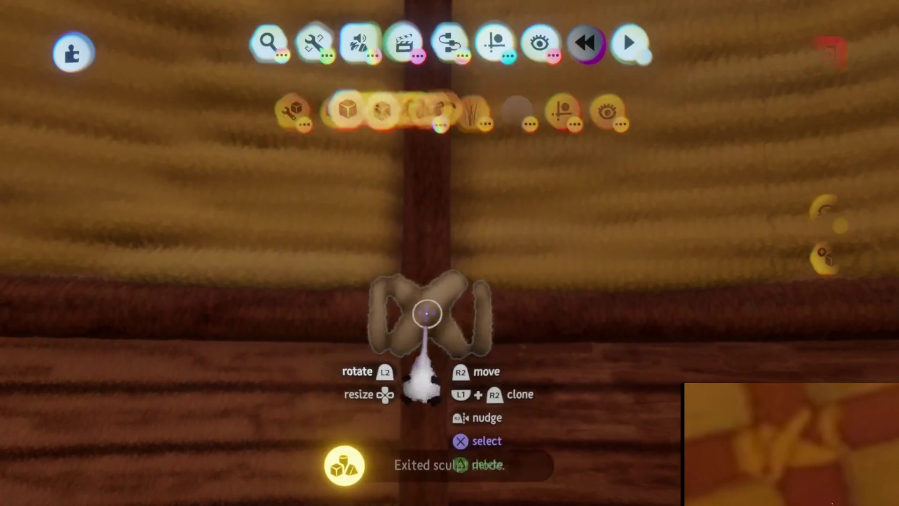
Scale the rope lashing to 53% at the post and ring-beam junction.
middle_click_drag(428, 321, 432, 260)
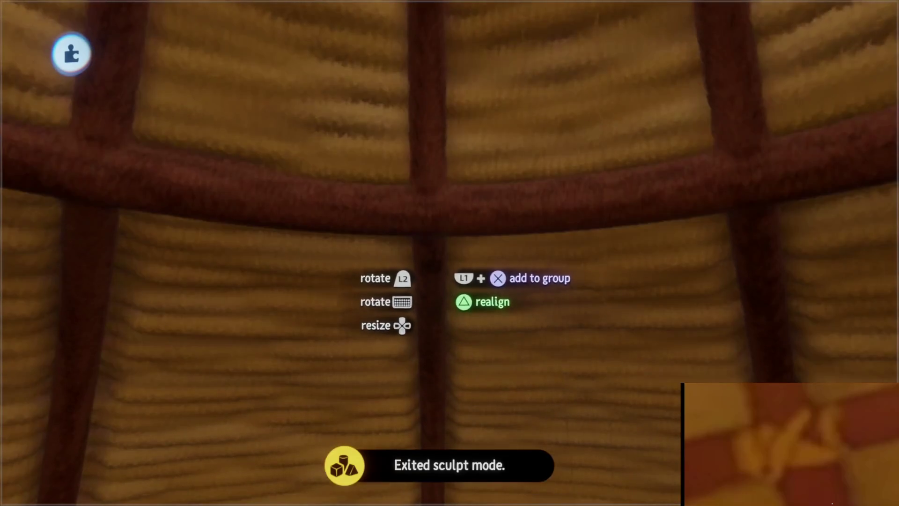
scroll(431, 262, "up", 2)
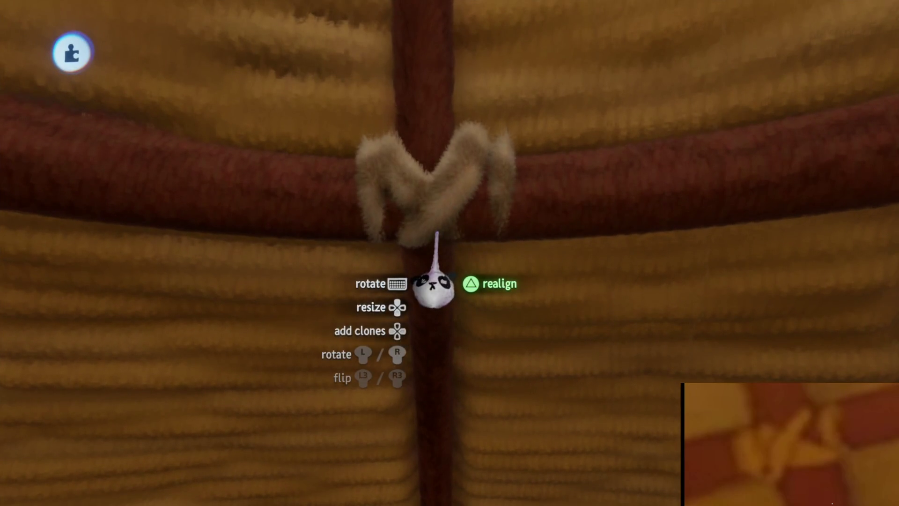
mouse_move(431, 287)
middle_mouse_down()
mouse_move(418, 281)
mouse_move(427, 305)
mouse_move(427, 261)
mouse_move(418, 323)
mouse_move(411, 301)
mouse_move(449, 225)
mouse_move(450, 165)
mouse_move(454, 185)
middle_mouse_up()
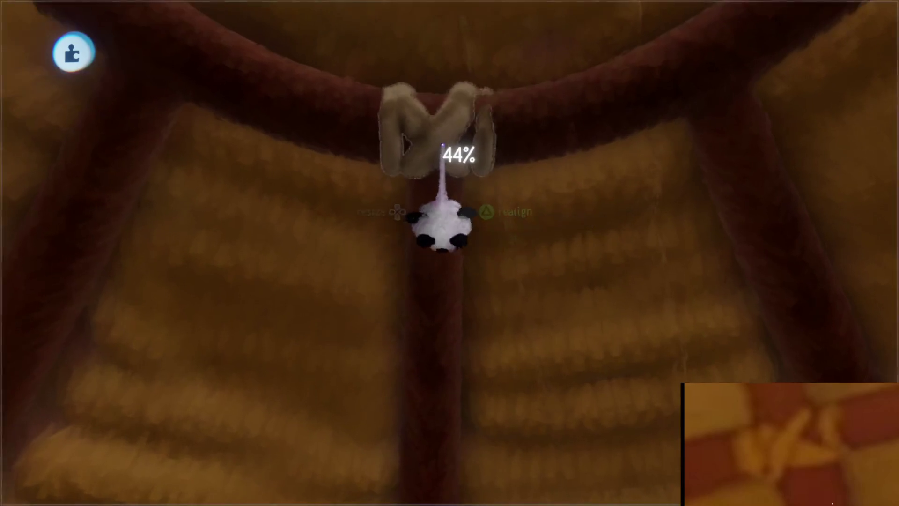
middle_click_drag(442, 148, 441, 141)
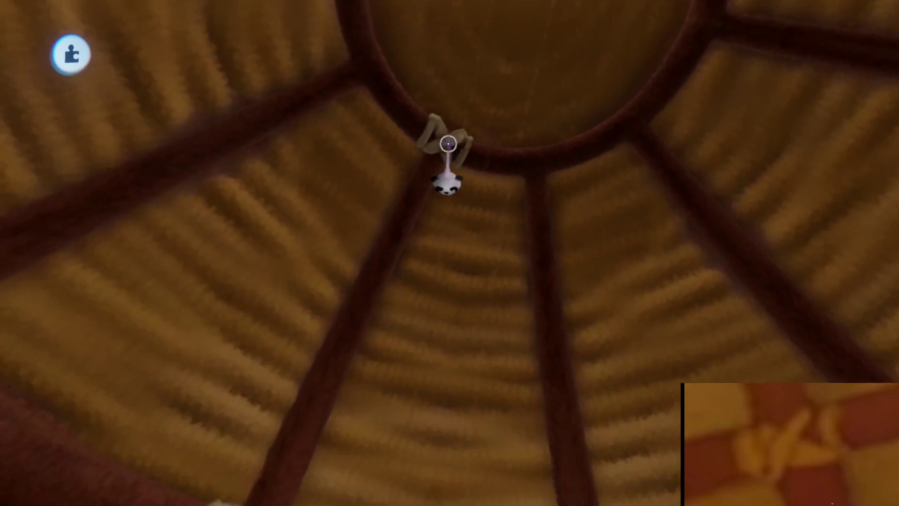
Deselect the rope lashing and select the pink cube by the plank wall.
middle_click_drag(448, 143, 424, 298)
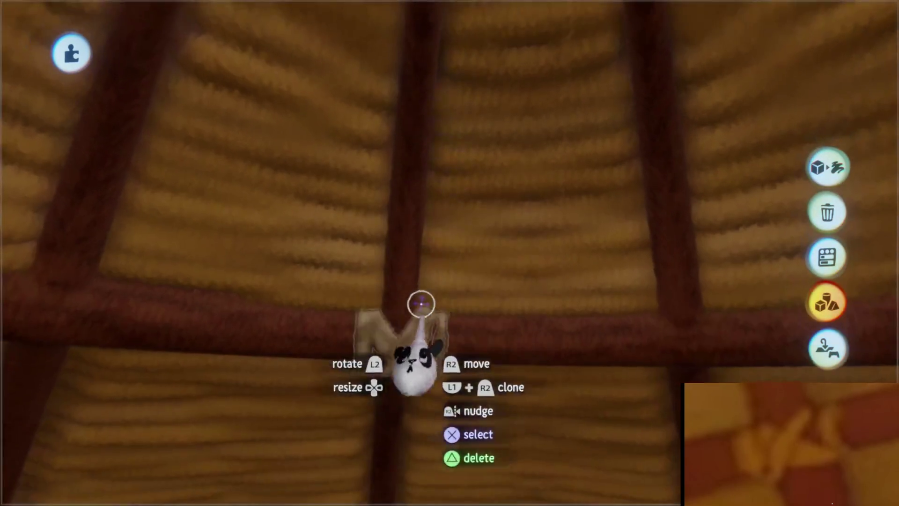
left_click(402, 342)
mouse_move(402, 342)
middle_mouse_down()
mouse_move(436, 257)
mouse_move(407, 235)
mouse_move(446, 195)
mouse_move(441, 207)
mouse_move(450, 20)
mouse_move(445, 281)
mouse_move(462, 276)
middle_mouse_up()
left_click(446, 281)
Drag the pink cube onto the grid in front of the curved bench, then exit sculpt mode.
mouse_move(341, 187)
left_mouse_down()
mouse_move(442, 302)
mouse_move(431, 351)
left_mouse_up()
double_click(431, 351)
key("Escape")
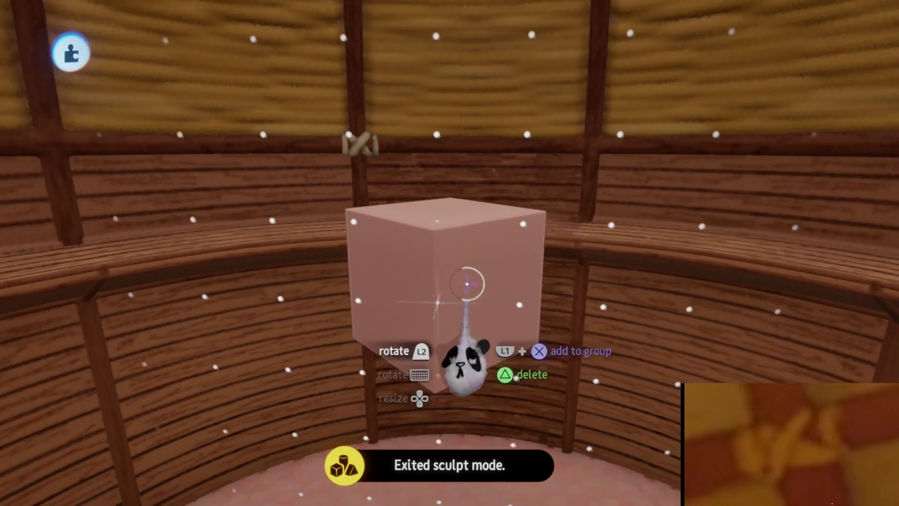
mouse_move(462, 276)
middle_mouse_down()
mouse_move(428, 245)
mouse_move(428, 253)
mouse_move(441, 145)
mouse_move(452, 128)
mouse_move(459, 279)
mouse_move(469, 246)
middle_mouse_up()
scroll(469, 245, "up", 5)
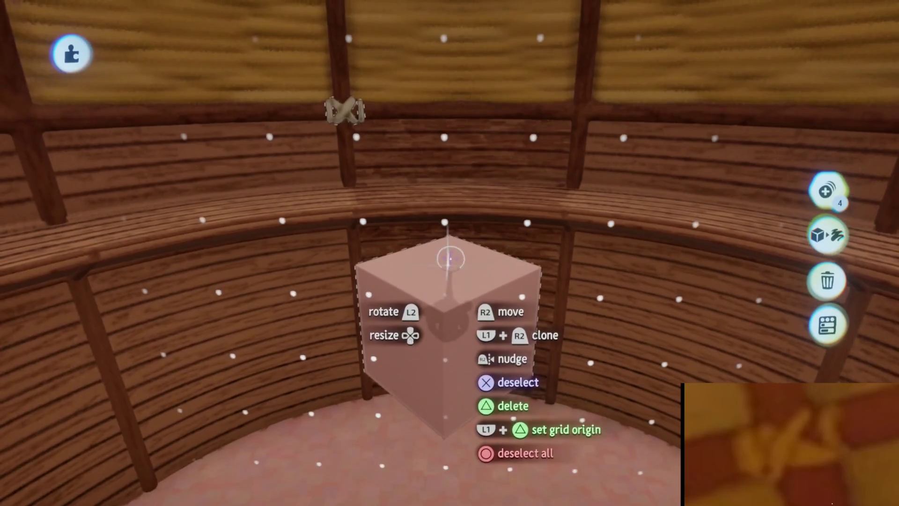
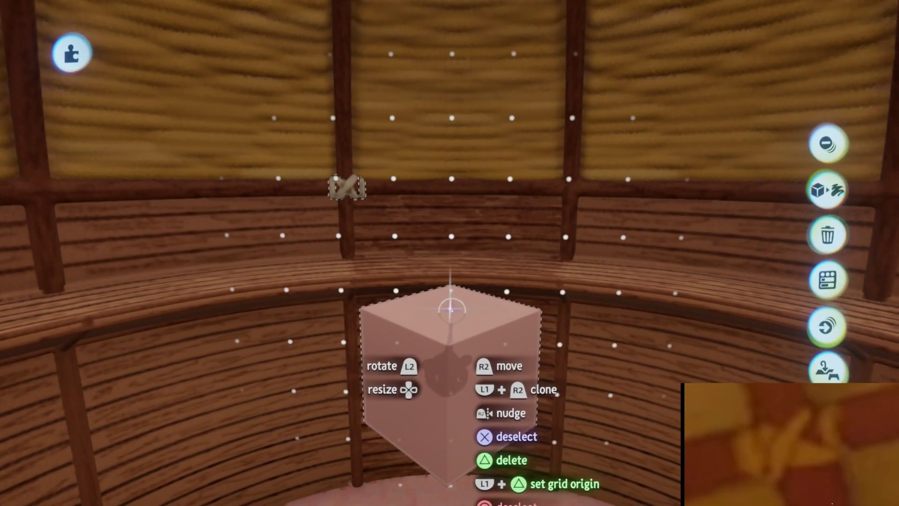
Grab the pink cube and clone it into a ring of rotated copies forming a star column.
left_click(450, 308)
mouse_move(450, 307)
left_mouse_down()
mouse_move(446, 299)
mouse_move(436, 323)
mouse_move(395, 235)
left_mouse_up()
key("Up")
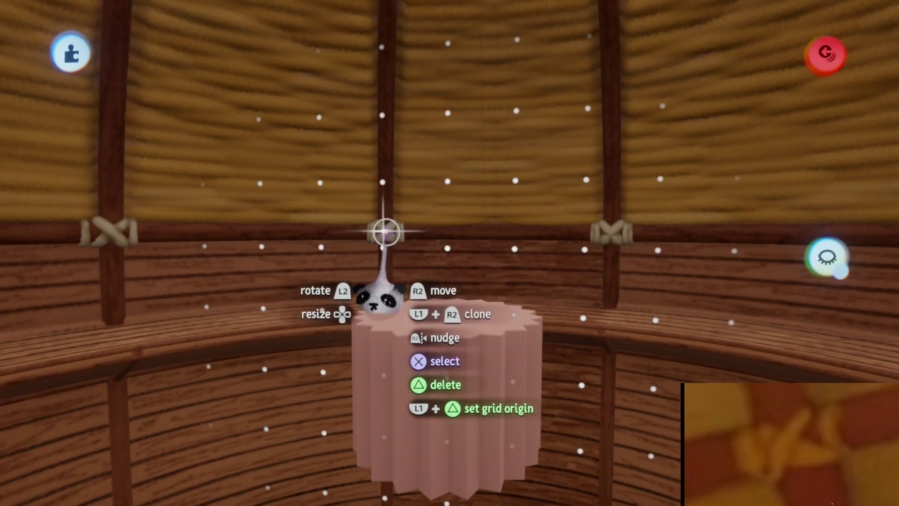
middle_click_drag(385, 231, 584, 415)
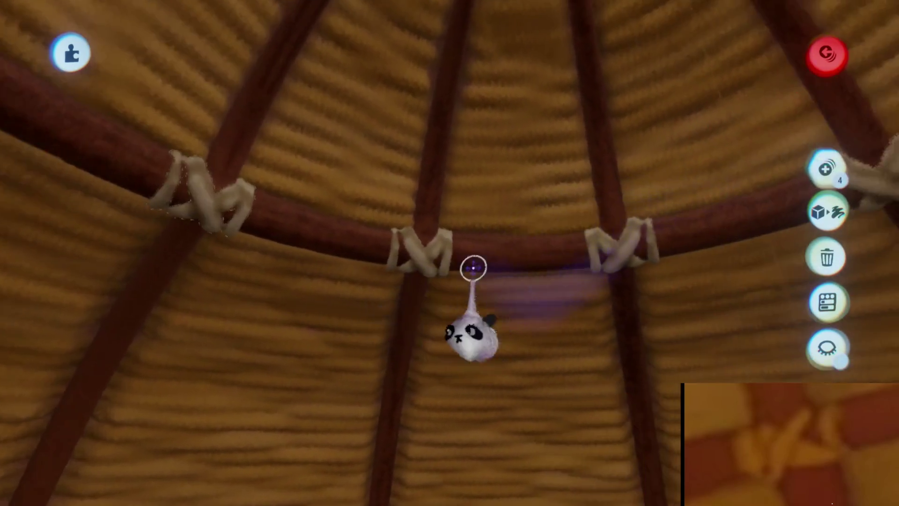
Inspect the middle rope lashing and then the roof's ring beam by selecting each in turn.
left_click(421, 251)
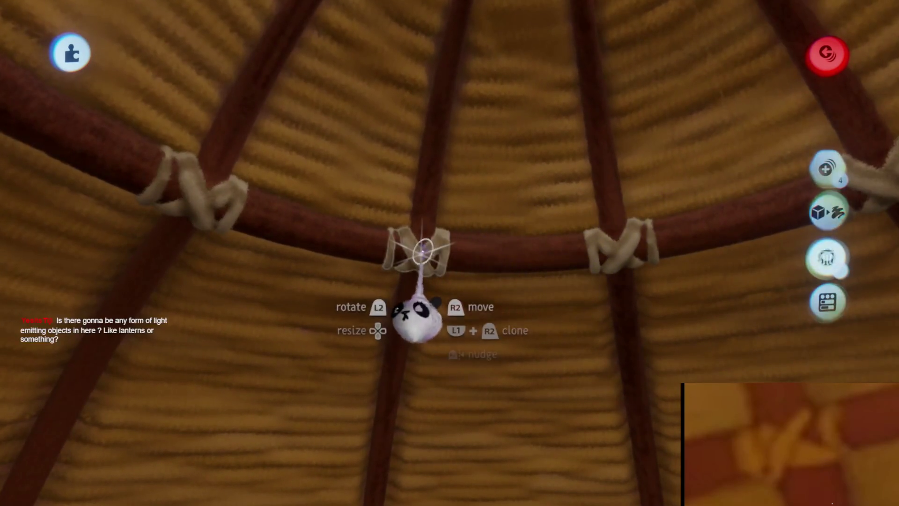
key("Escape")
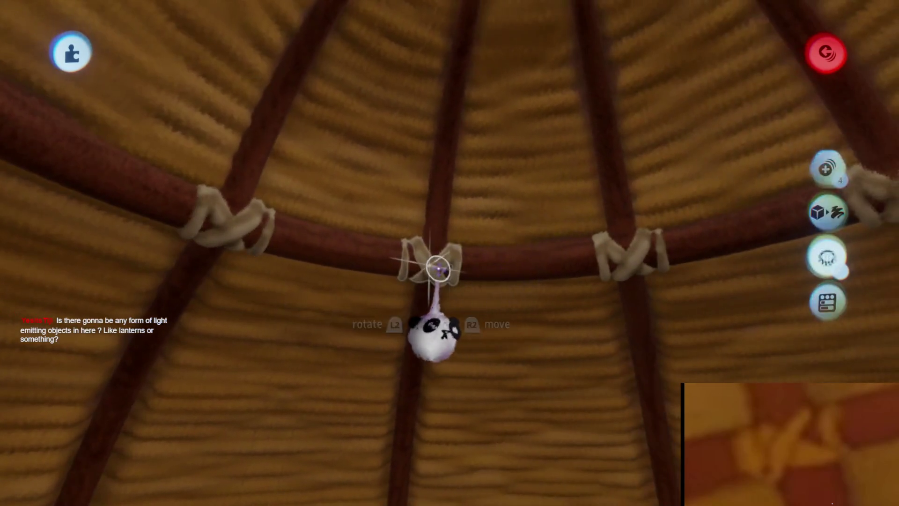
left_click(838, 187)
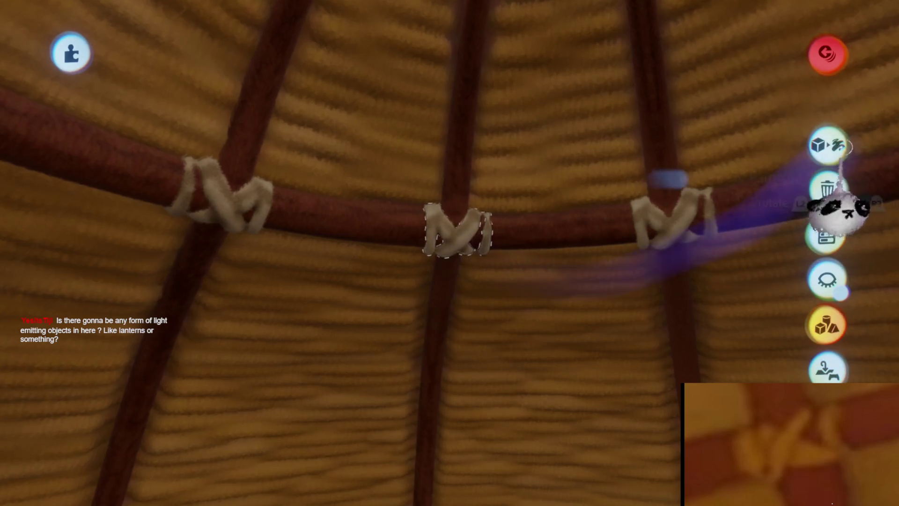
key("Escape")
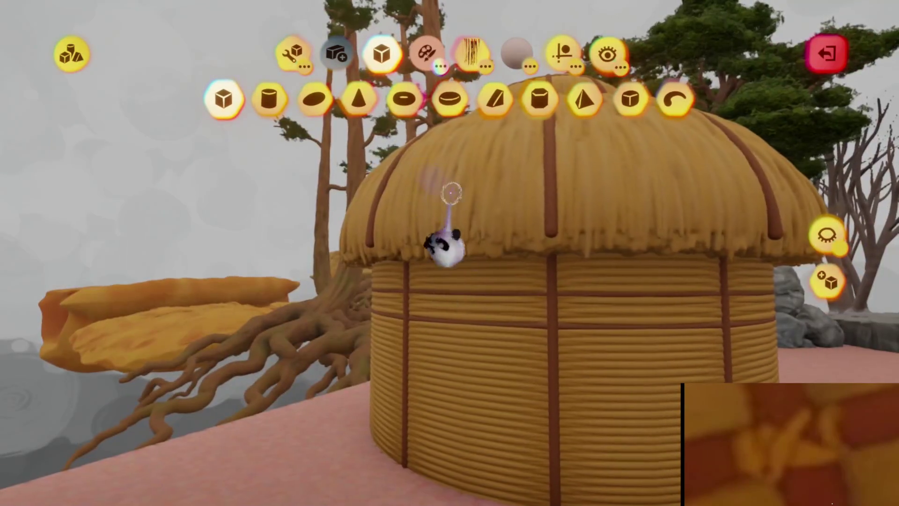
Exit sculpt mode to return to the hut's roof with its crossing beams.
key("Escape")
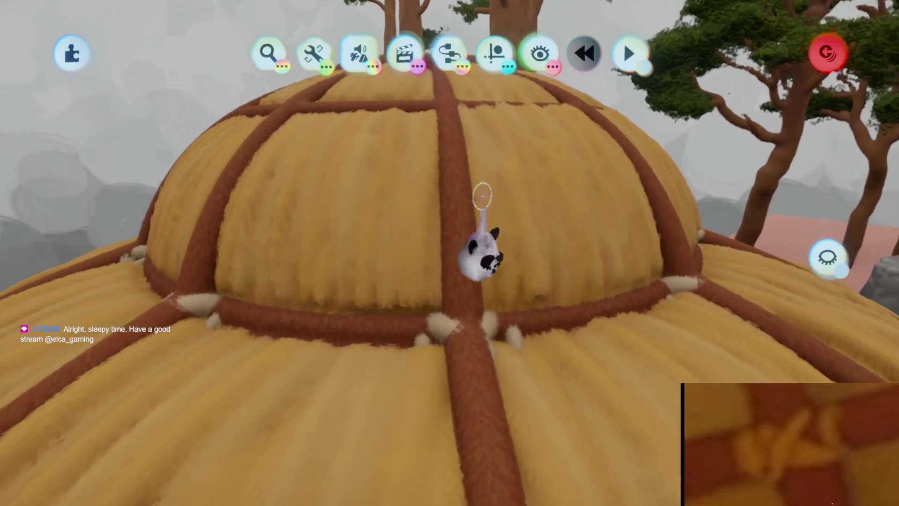
Turn on Grid Snap in the Guides options and leave sculpt mode.
left_click(494, 53)
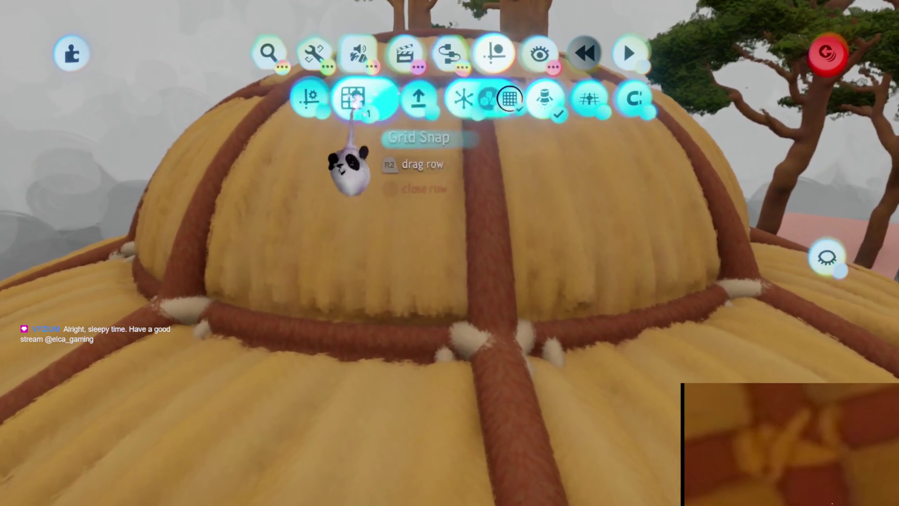
left_click(355, 97)
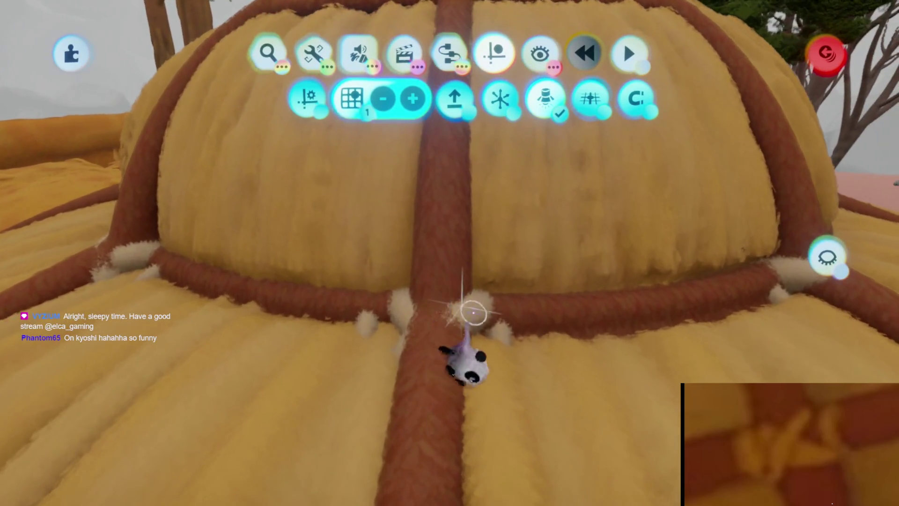
key("Escape")
key("Escape")
Move the fluffy lashing onto the crossing of a roof beam and the ring beam.
mouse_move(468, 313)
left_mouse_down()
mouse_move(472, 306)
mouse_move(457, 317)
left_mouse_up()
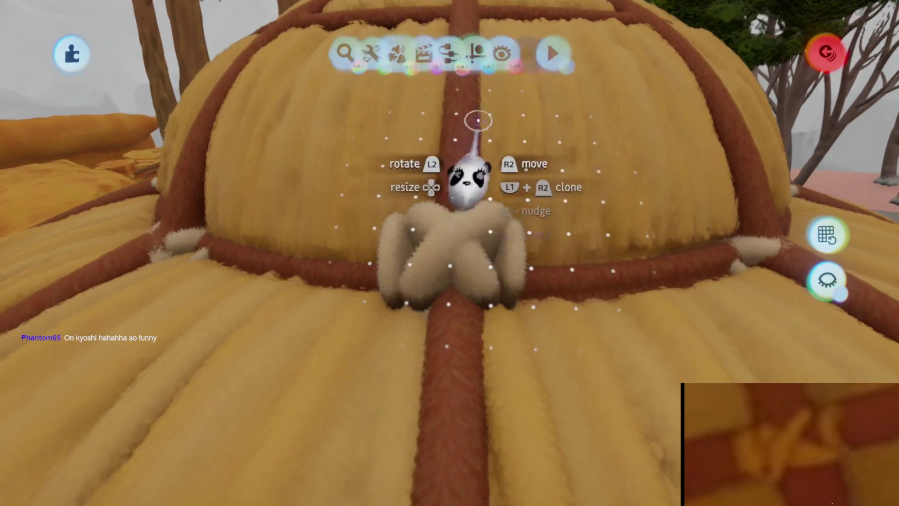
middle_click_drag(454, 231, 479, 217)
mouse_move(474, 291)
middle_mouse_down()
mouse_move(492, 255)
mouse_move(457, 279)
middle_mouse_up()
mouse_move(466, 223)
middle_mouse_down()
mouse_move(454, 243)
mouse_move(461, 223)
middle_mouse_up()
scroll(487, 249, "up", 10)
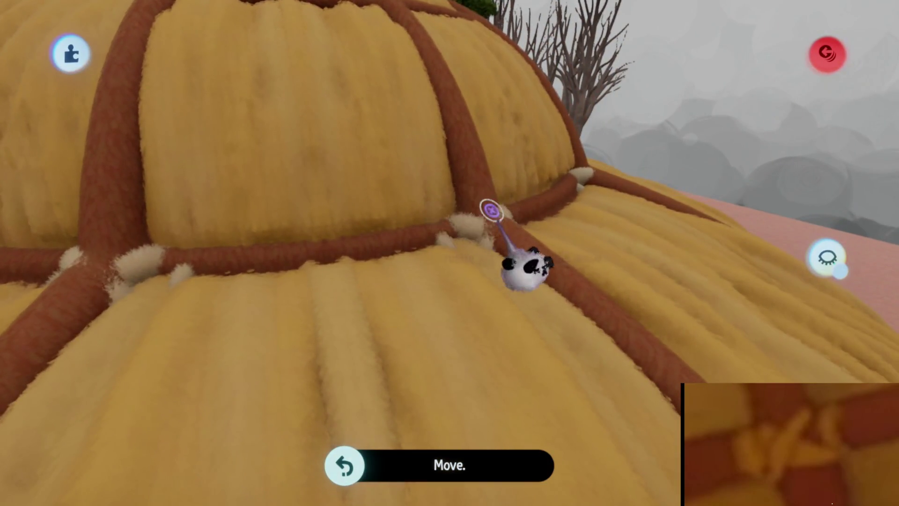
mouse_move(491, 210)
middle_mouse_down()
mouse_move(461, 216)
mouse_move(482, 196)
mouse_move(470, 238)
middle_mouse_up()
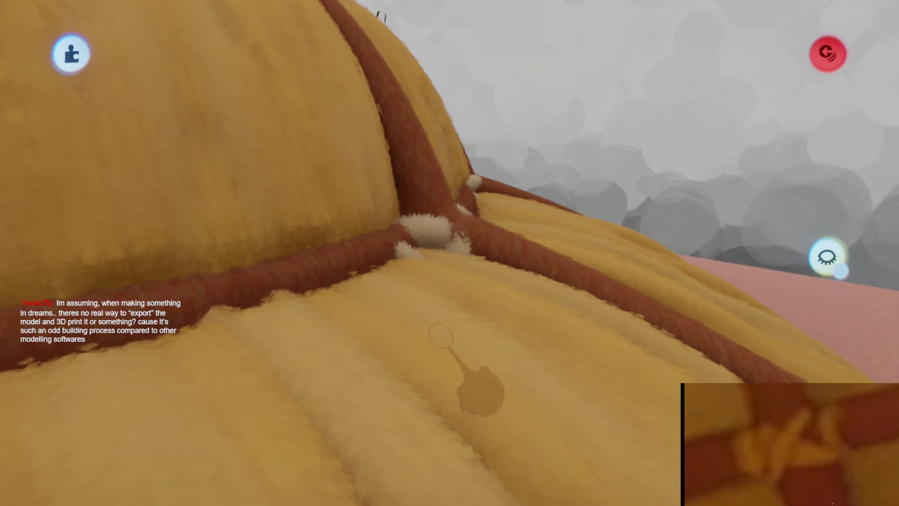
mouse_move(447, 299)
middle_mouse_down()
mouse_move(464, 319)
mouse_move(466, 281)
mouse_move(450, 261)
mouse_move(451, 293)
mouse_move(440, 261)
mouse_move(471, 140)
mouse_move(460, 304)
mouse_move(453, 255)
mouse_move(441, 251)
mouse_move(451, 303)
mouse_move(444, 317)
mouse_move(473, 249)
mouse_move(480, 295)
mouse_move(431, 345)
mouse_move(438, 288)
mouse_move(471, 319)
mouse_move(469, 341)
mouse_move(475, 291)
middle_mouse_up()
Reposition the curved wall panel along the snap grid, undoing one move, then reselect it.
left_click(438, 261)
middle_click_drag(437, 261, 438, 311)
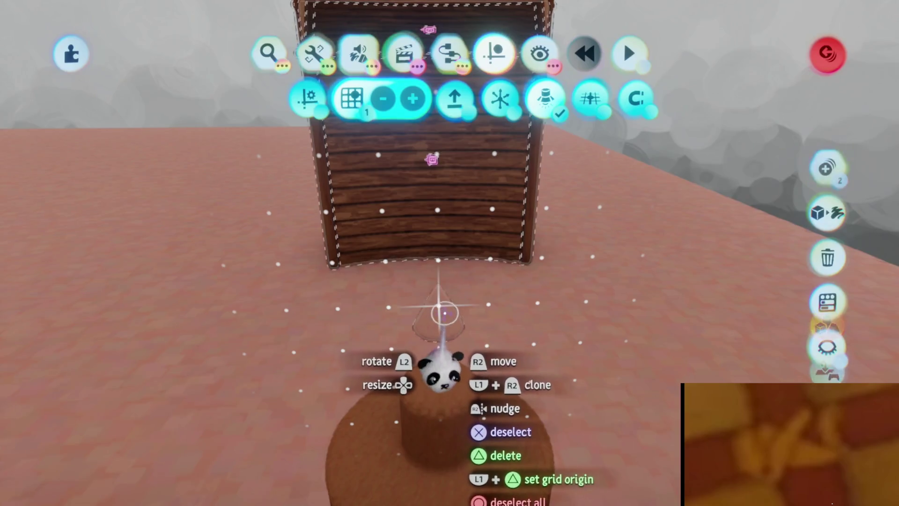
left_click_drag(446, 315, 195, 266)
key("ctrl+z")
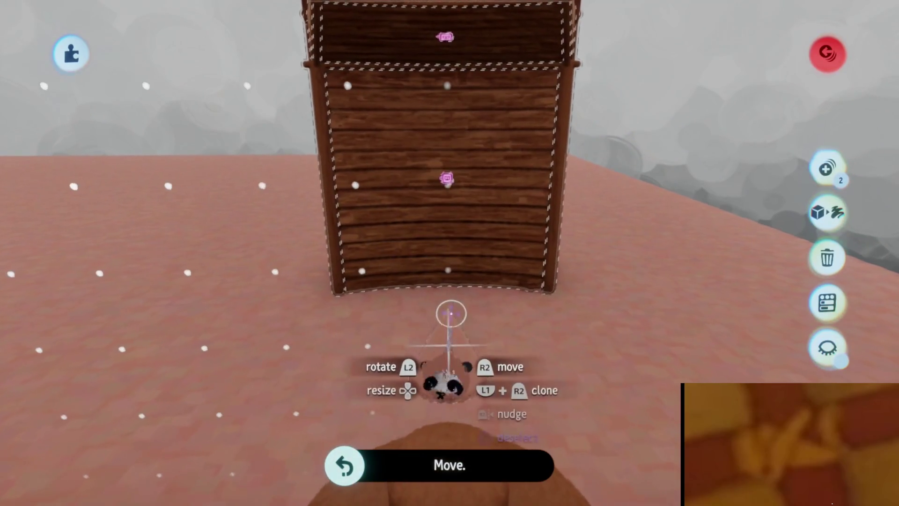
mouse_move(447, 338)
left_mouse_down()
mouse_move(448, 348)
mouse_move(449, 286)
left_mouse_up()
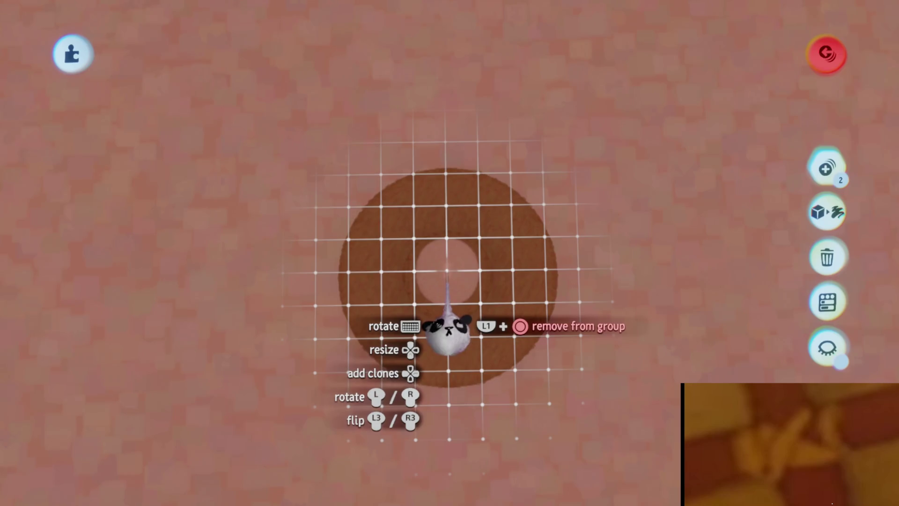
scroll(454, 277, "up", 3)
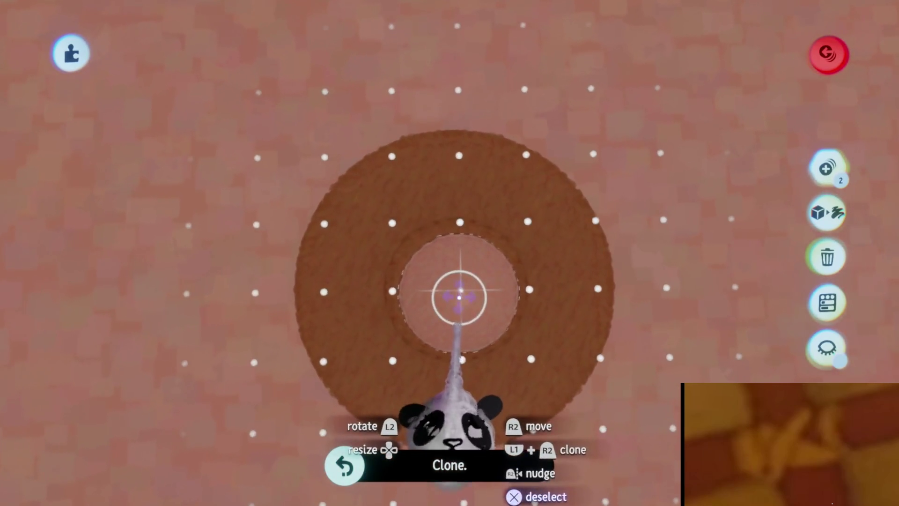
key("Escape")
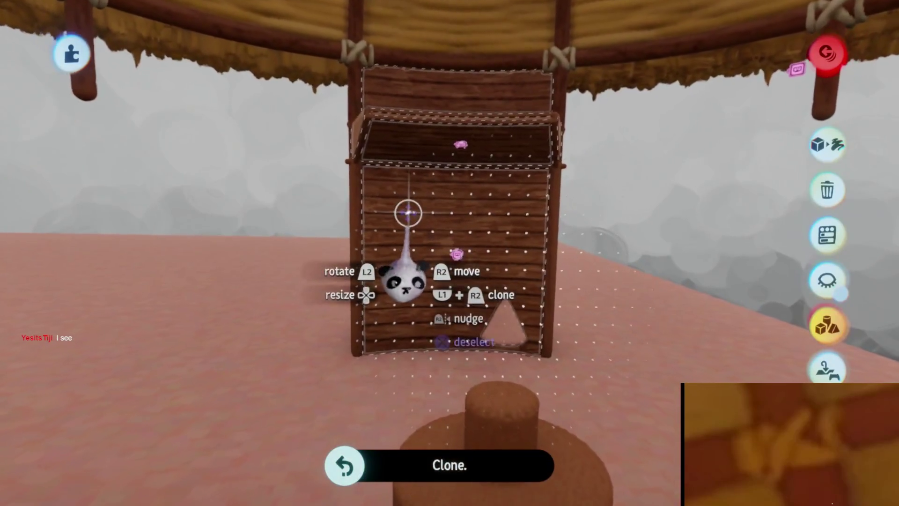
left_click(401, 213)
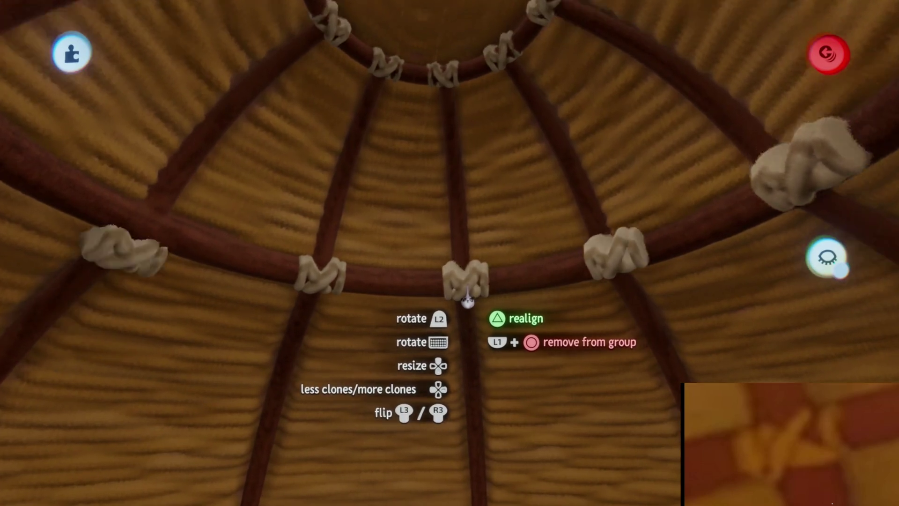
Adjust the lashing clone-ring count, then lower the centre wall panel to open a window.
key("Left")
key("Right")
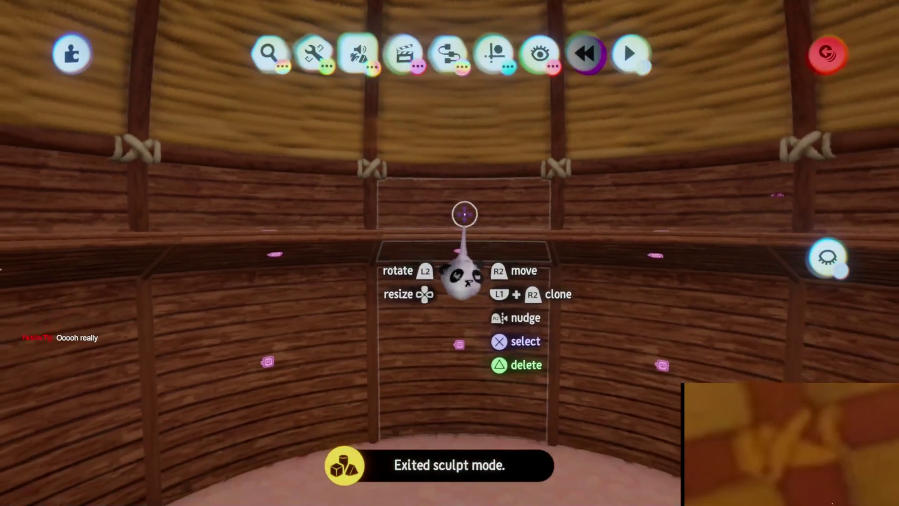
mouse_move(465, 216)
left_mouse_down()
mouse_move(497, 220)
mouse_move(491, 328)
mouse_move(483, 310)
mouse_move(475, 332)
mouse_move(441, 287)
mouse_move(458, 251)
mouse_move(466, 286)
left_mouse_up()
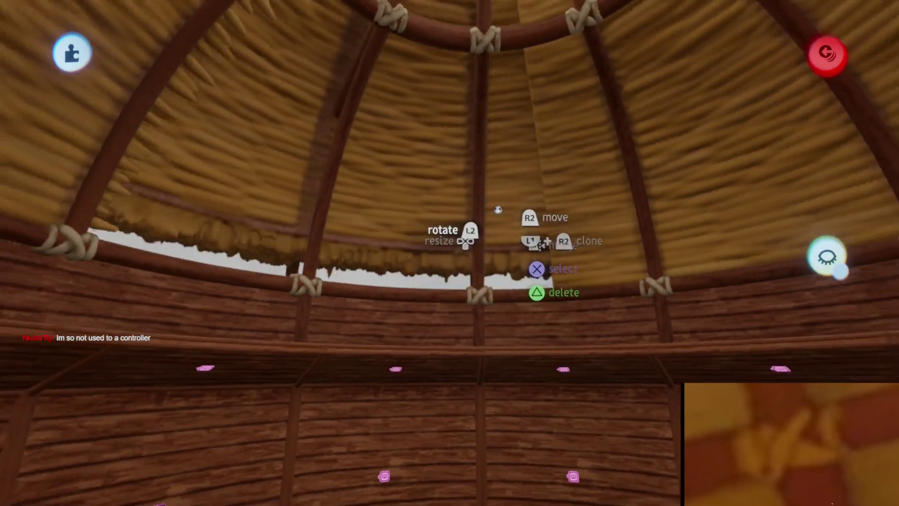
Pick up the centre wall panel and push it back flush with the curved wall.
mouse_move(498, 209)
left_mouse_down()
mouse_move(543, 225)
mouse_move(542, 237)
mouse_move(542, 201)
left_mouse_up()
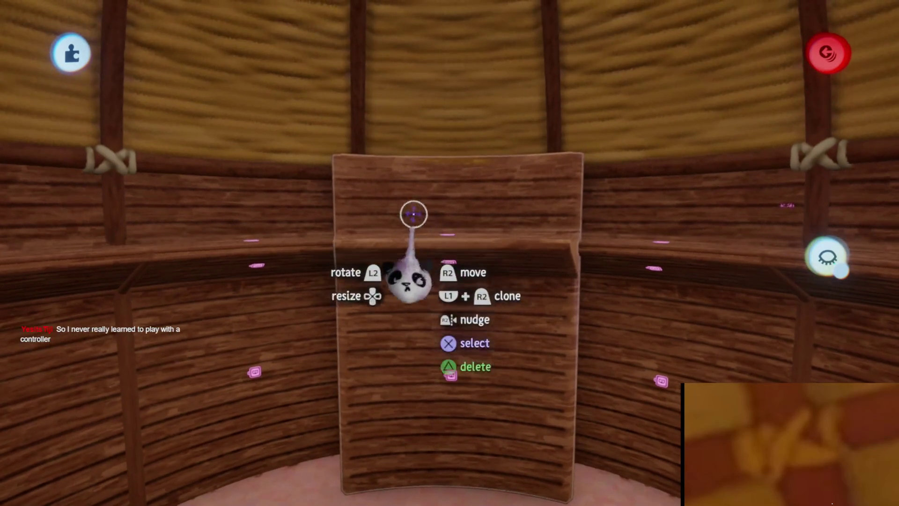
mouse_move(462, 330)
left_mouse_down()
mouse_move(462, 358)
mouse_move(462, 345)
mouse_move(446, 338)
left_mouse_up()
scroll(446, 337, "down", 10)
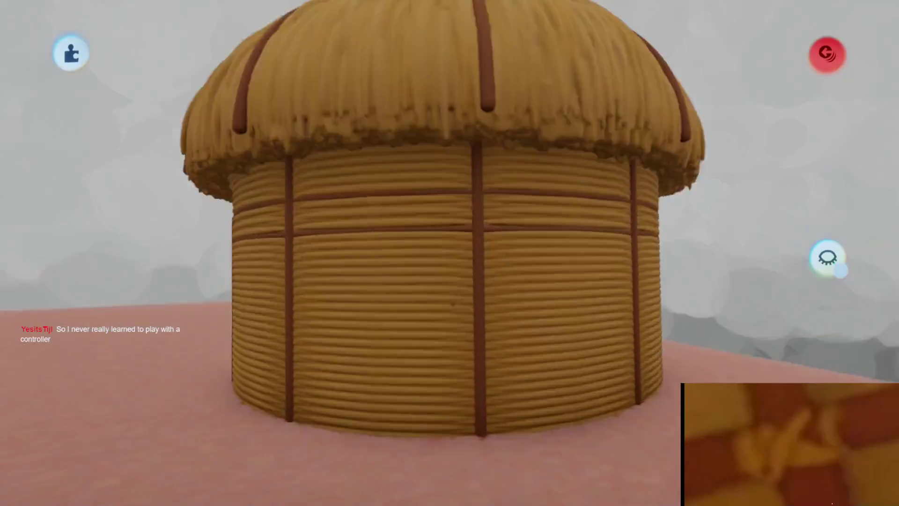
Delete the curved wall panel just right of centre, leaving an opening in the hut wall.
scroll(449, 253, "up", 10)
scroll(449, 253, "down", 5)
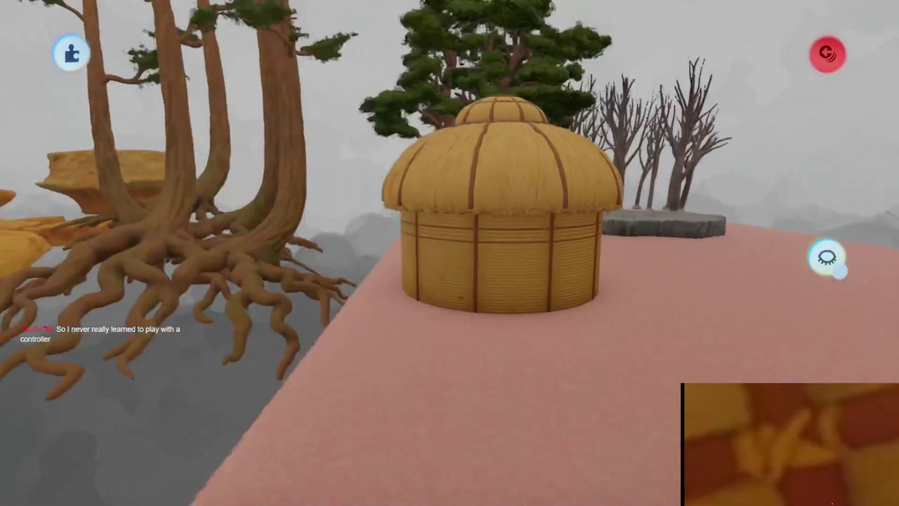
scroll(449, 253, "up", 8)
scroll(441, 233, "up", 6)
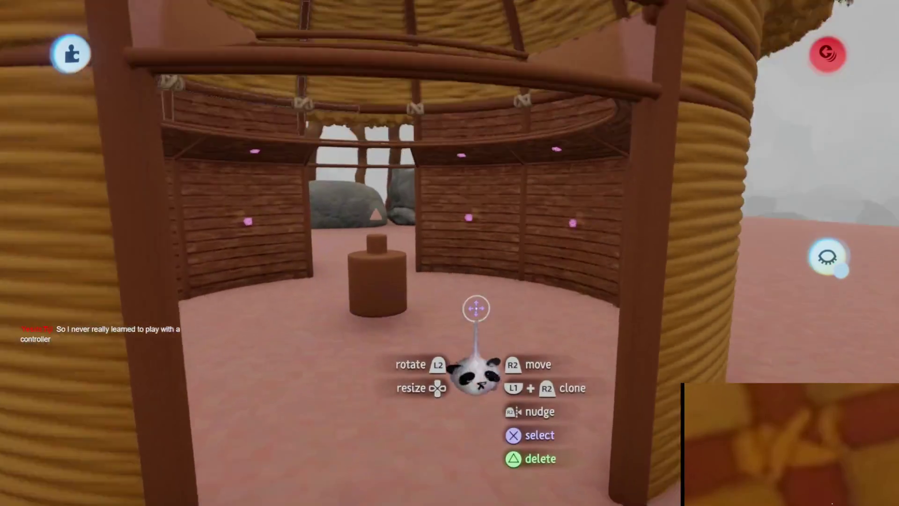
scroll(462, 312, "down", 5)
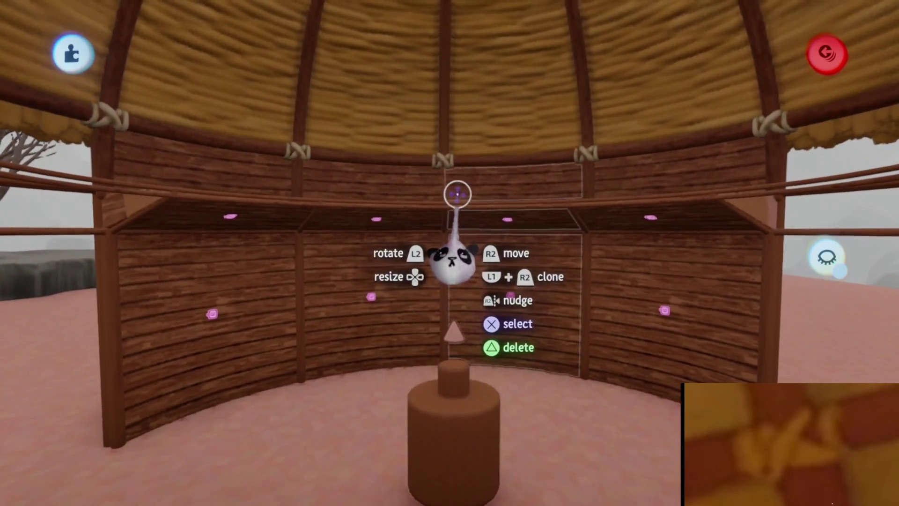
left_click_drag(464, 176, 483, 183)
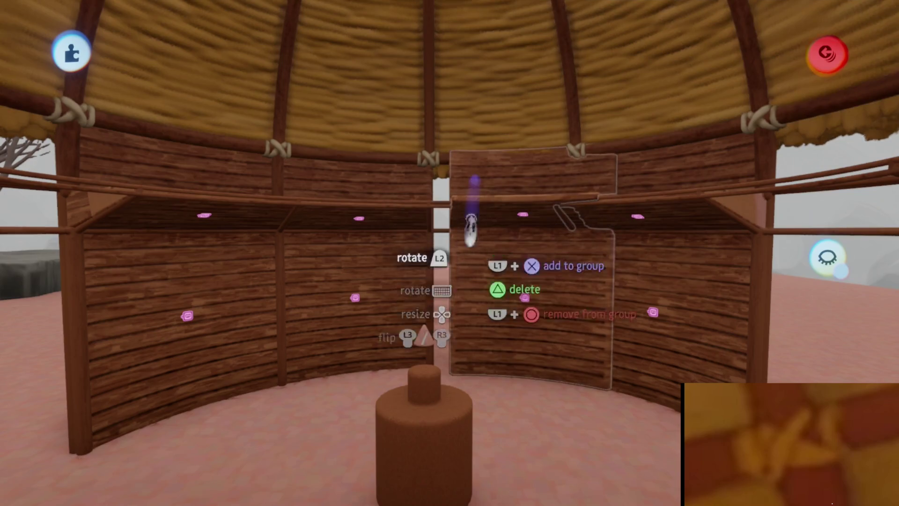
middle_click_drag(473, 279, 471, 279)
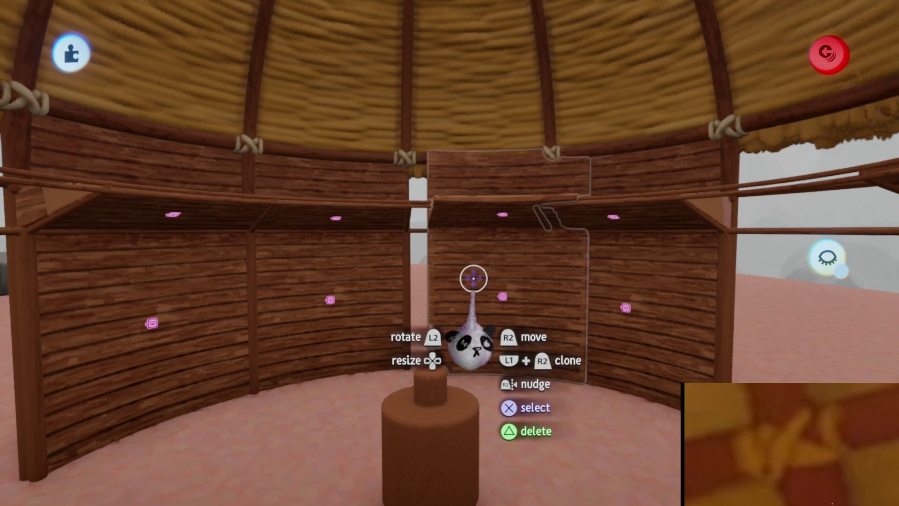
key("Delete")
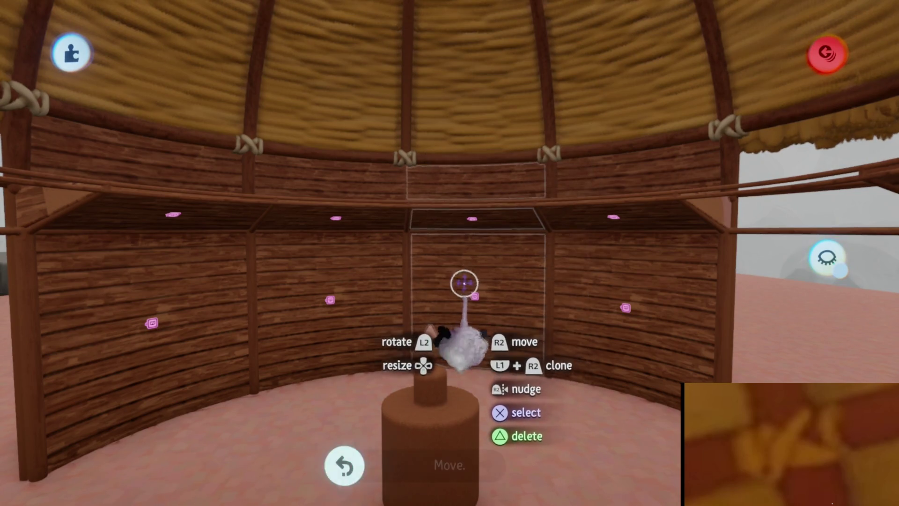
mouse_move(459, 300)
middle_mouse_down()
mouse_move(465, 317)
mouse_move(474, 311)
mouse_move(341, 76)
mouse_move(435, 354)
mouse_move(628, 141)
mouse_move(531, 305)
mouse_move(490, 297)
mouse_move(494, 283)
mouse_move(457, 367)
middle_mouse_up()
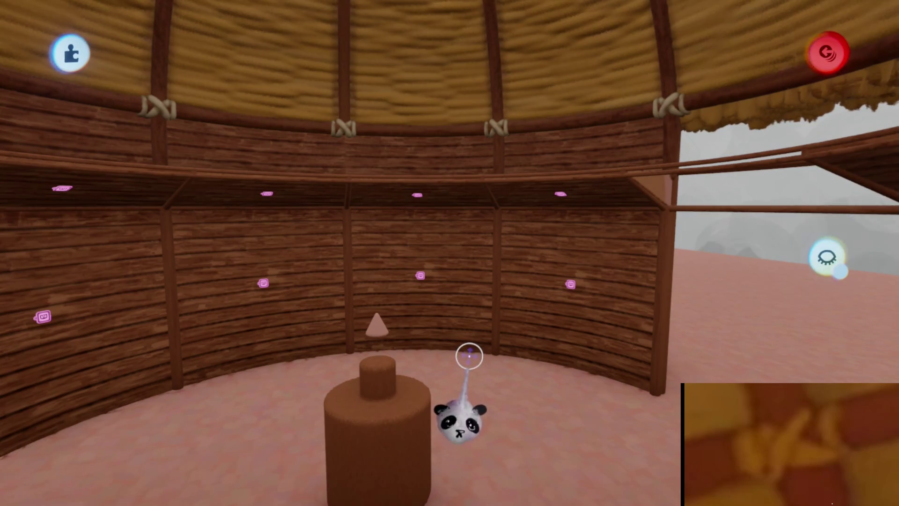
mouse_move(412, 255)
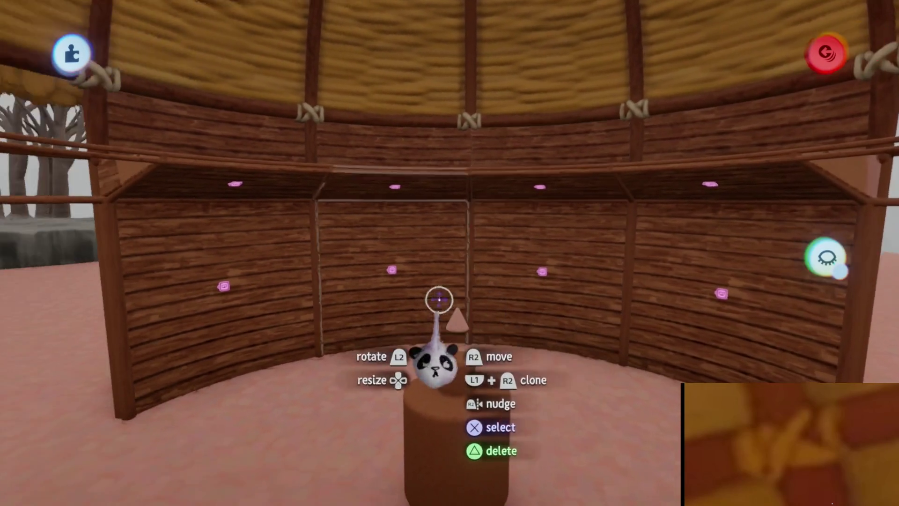
Move the selected wall panels up and forward, clone them, then select only the right panel.
left_click(416, 242)
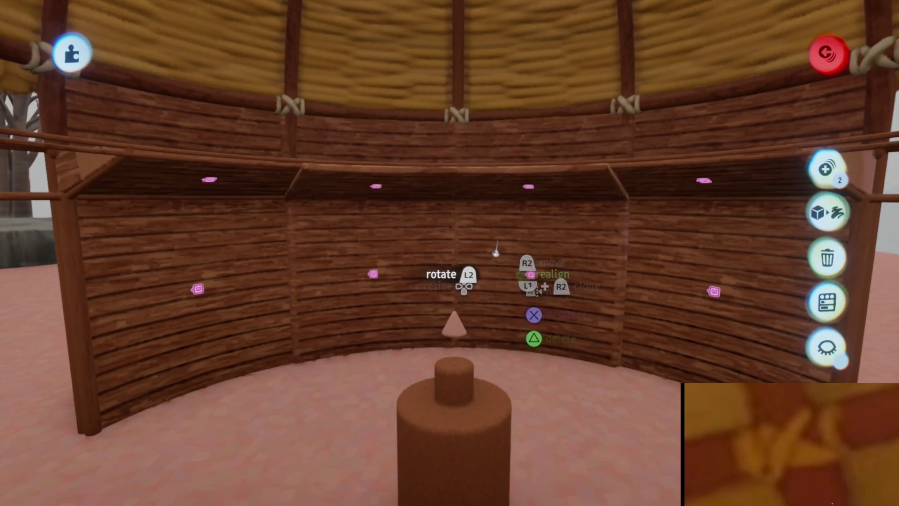
mouse_move(494, 253)
left_mouse_down()
mouse_move(500, 243)
mouse_move(428, 159)
mouse_move(409, 193)
mouse_move(425, 204)
mouse_move(457, 161)
mouse_move(431, 191)
mouse_move(500, 164)
mouse_move(497, 293)
mouse_move(482, 347)
left_mouse_up()
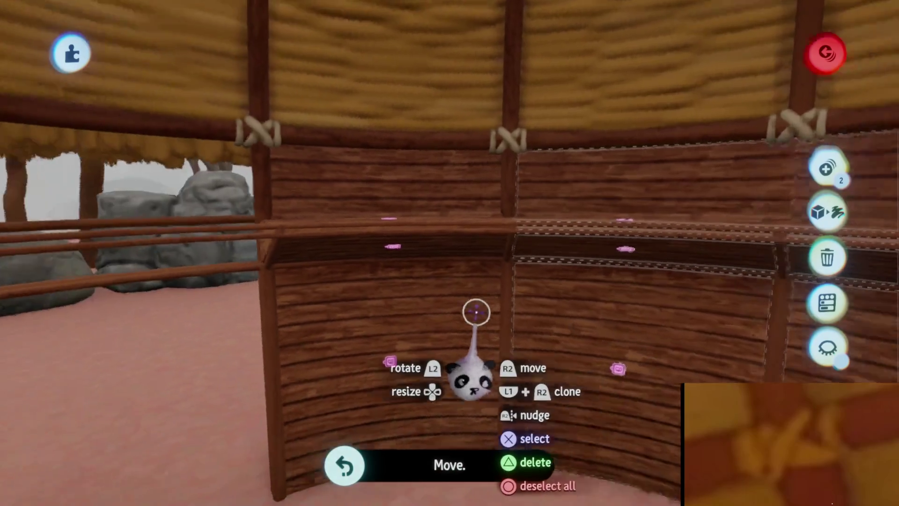
mouse_move(476, 312)
middle_mouse_down()
mouse_move(412, 209)
mouse_move(371, 206)
mouse_move(490, 207)
mouse_move(393, 236)
mouse_move(468, 220)
mouse_move(465, 281)
mouse_move(468, 231)
mouse_move(466, 257)
middle_mouse_up()
left_click_drag(465, 261, 462, 333)
mouse_move(462, 334)
middle_mouse_down()
mouse_move(430, 338)
mouse_move(444, 317)
mouse_move(498, 375)
mouse_move(513, 376)
mouse_move(508, 283)
mouse_move(471, 421)
mouse_move(468, 183)
mouse_move(445, 255)
mouse_move(436, 341)
mouse_move(455, 317)
mouse_move(454, 295)
mouse_move(416, 215)
middle_mouse_up()
key("Escape")
left_click(510, 360)
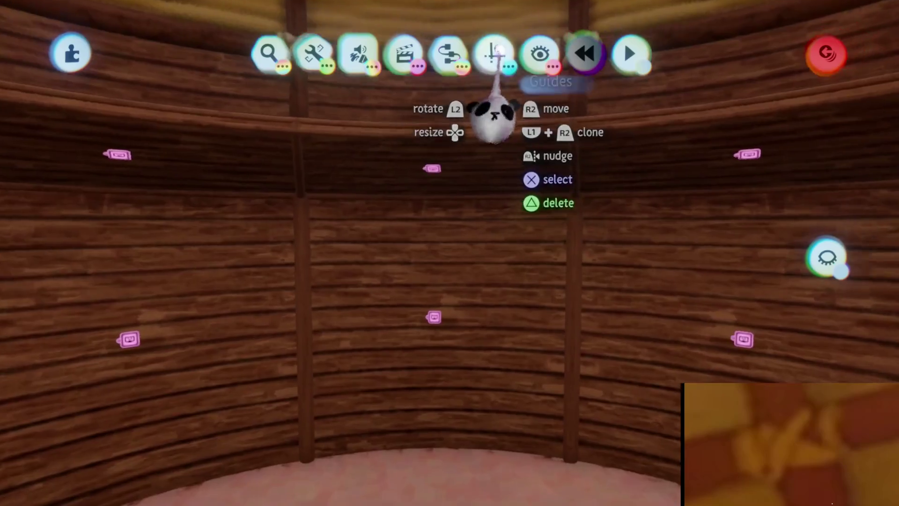
Enable Grid Snap and pick the sculpture's colour before leaving sculpt mode.
left_click(493, 53)
left_click(357, 96)
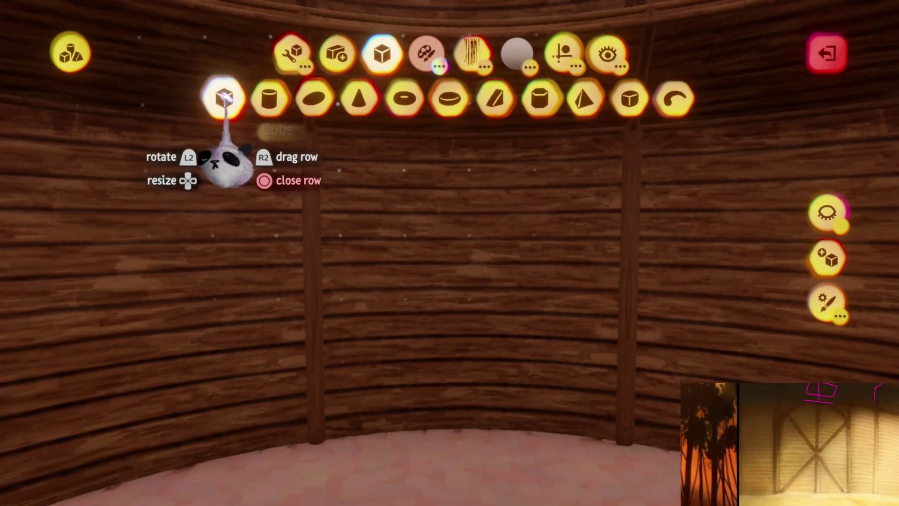
left_click(426, 52)
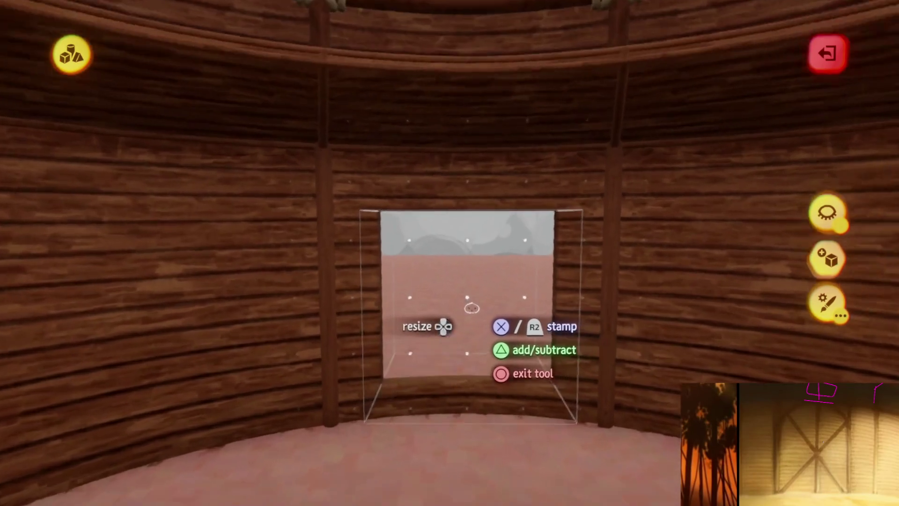
key("Escape")
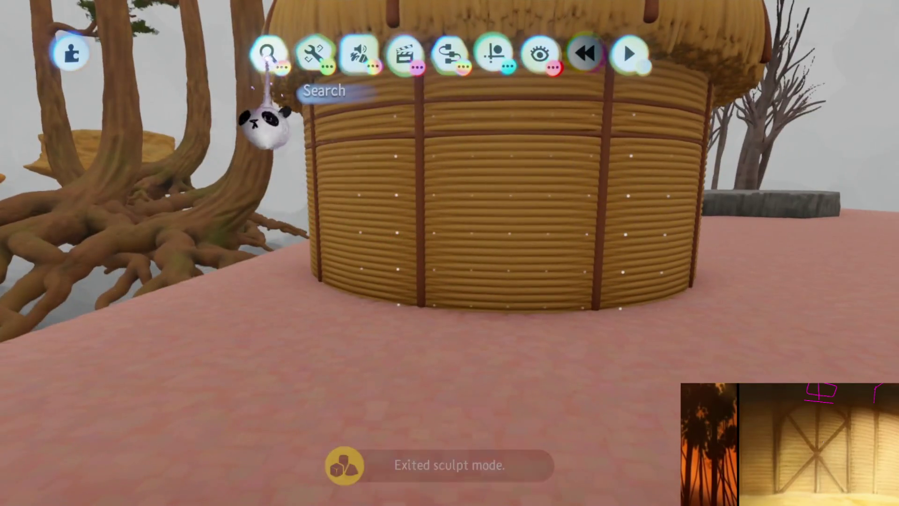
Stamp the Appa creation, turn it about 180 degrees, and fit the door cut-out around it.
left_click(268, 54)
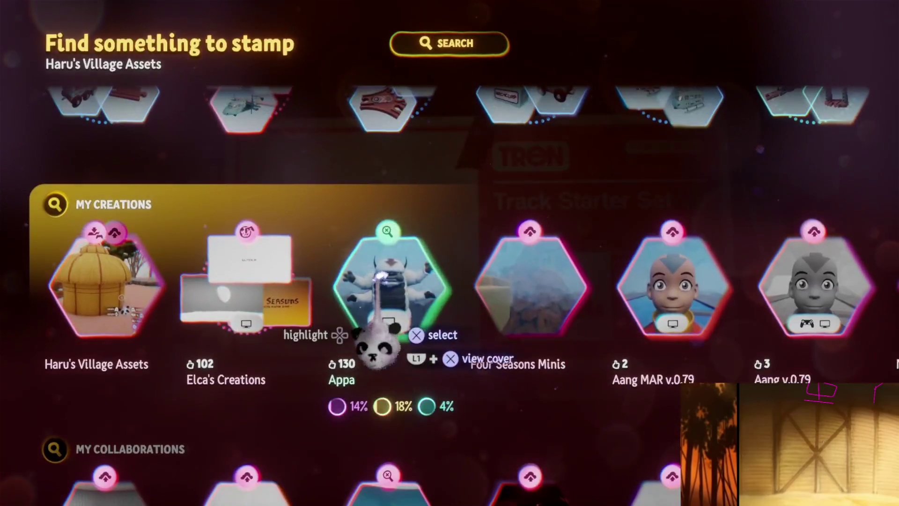
left_click(361, 323)
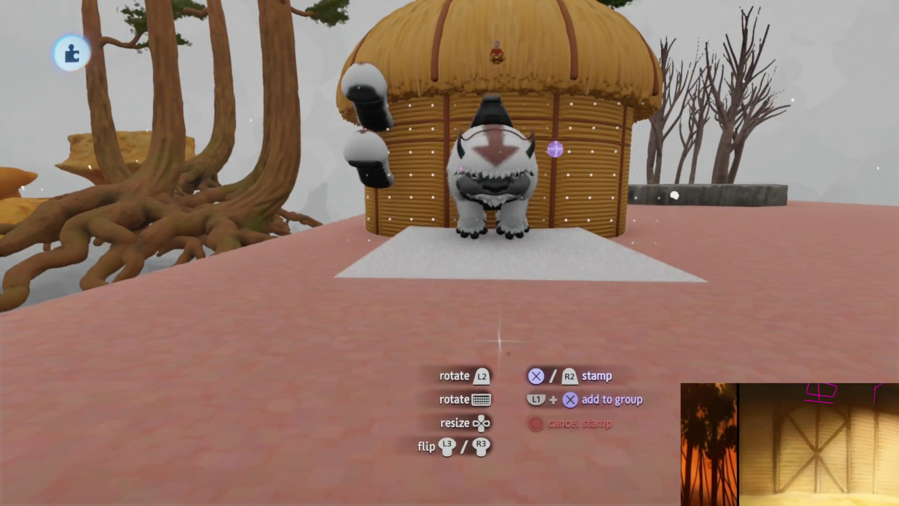
left_click_drag(499, 342, 491, 358)
mouse_move(487, 283)
middle_mouse_down()
mouse_move(487, 241)
mouse_move(461, 270)
middle_mouse_up()
left_click_drag(462, 274, 496, 255)
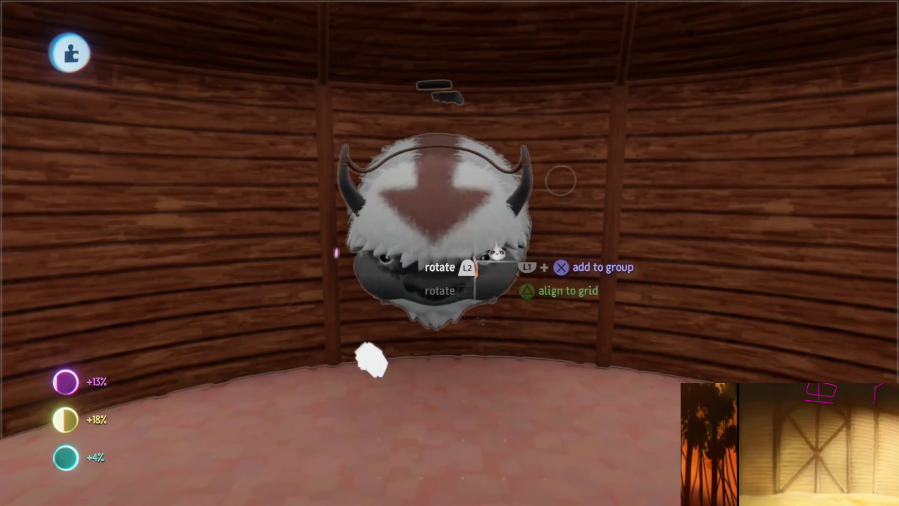
mouse_move(491, 246)
middle_mouse_down()
mouse_move(532, 375)
mouse_move(512, 271)
mouse_move(522, 276)
middle_mouse_up()
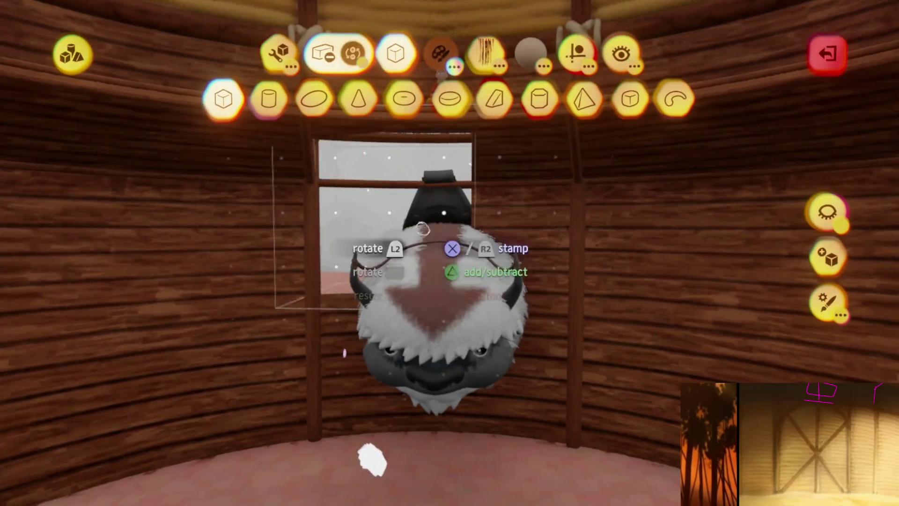
middle_click_drag(375, 456, 367, 450)
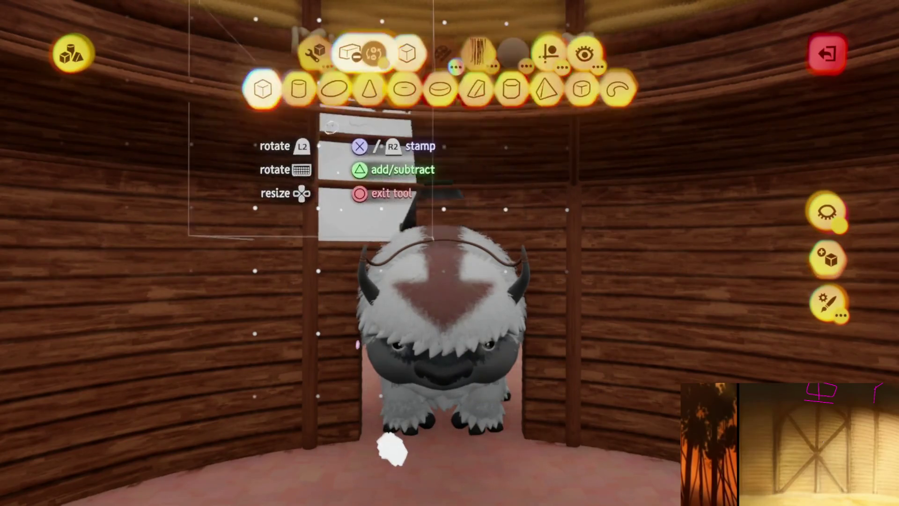
mouse_move(392, 450)
middle_mouse_down()
mouse_move(337, 423)
mouse_move(381, 437)
mouse_move(446, 415)
mouse_move(474, 460)
middle_mouse_up()
key("Escape")
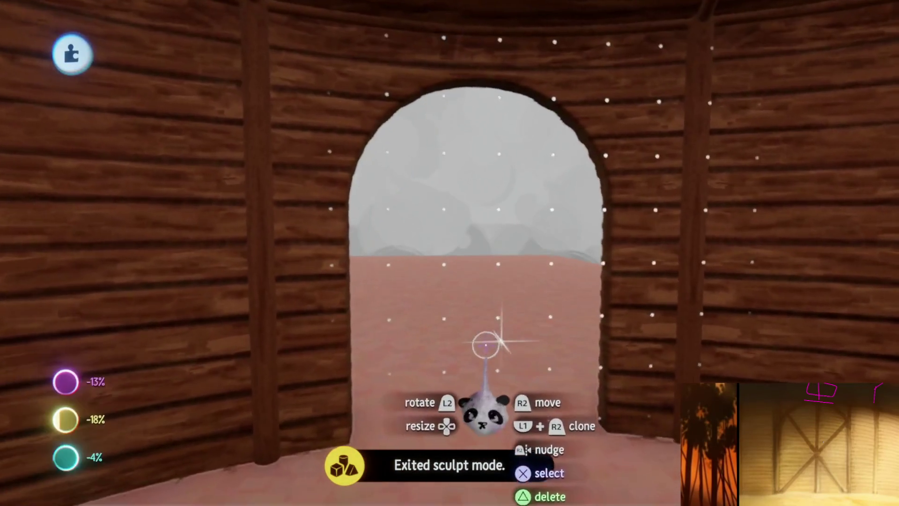
Check the doorway's new rounded arched top and leave sculpt mode.
mouse_move(486, 341)
middle_mouse_down()
mouse_move(392, 177)
mouse_move(431, 321)
mouse_move(466, 324)
mouse_move(476, 342)
mouse_move(478, 290)
mouse_move(494, 276)
mouse_move(485, 213)
mouse_move(497, 224)
mouse_move(477, 254)
mouse_move(450, 227)
mouse_move(442, 141)
mouse_move(447, 254)
middle_mouse_up()
mouse_move(460, 363)
middle_mouse_down()
mouse_move(457, 418)
mouse_move(458, 385)
middle_mouse_up()
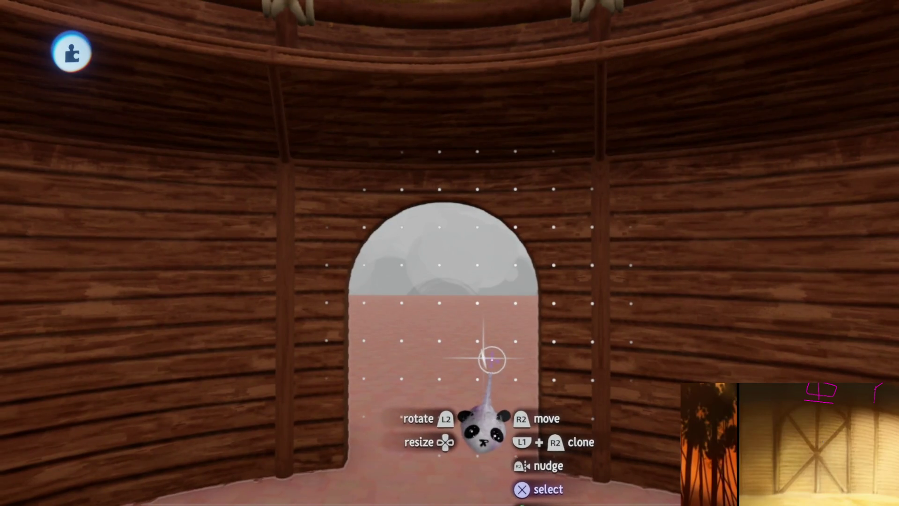
mouse_move(492, 358)
middle_mouse_down()
mouse_move(476, 305)
mouse_move(488, 287)
mouse_move(445, 243)
mouse_move(463, 261)
mouse_move(457, 281)
mouse_move(476, 281)
mouse_move(466, 298)
middle_mouse_up()
key("Escape")
Find and delete the leftover stray plank sculpture near the roof.
scroll(464, 293, "up", 5)
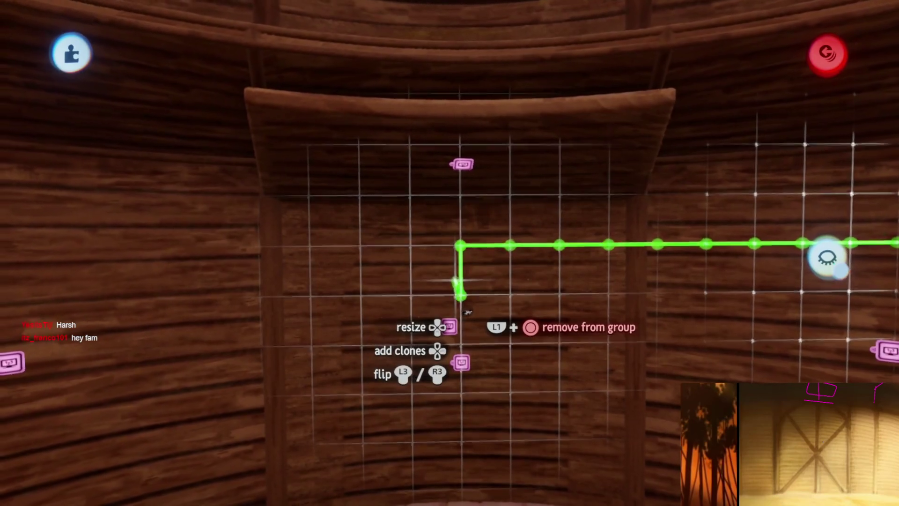
scroll(467, 311, "down", 5)
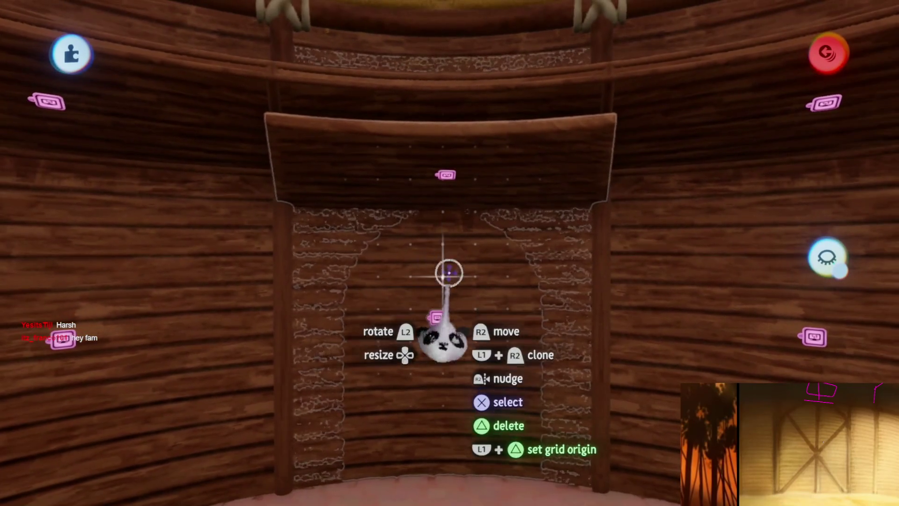
key("Tab")
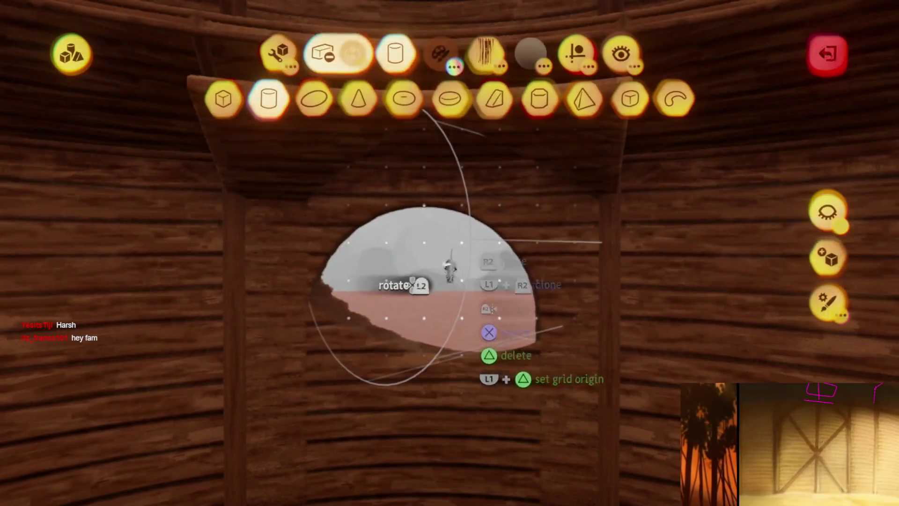
mouse_move(477, 225)
middle_mouse_down()
mouse_move(598, 184)
mouse_move(459, 214)
mouse_move(439, 201)
middle_mouse_up()
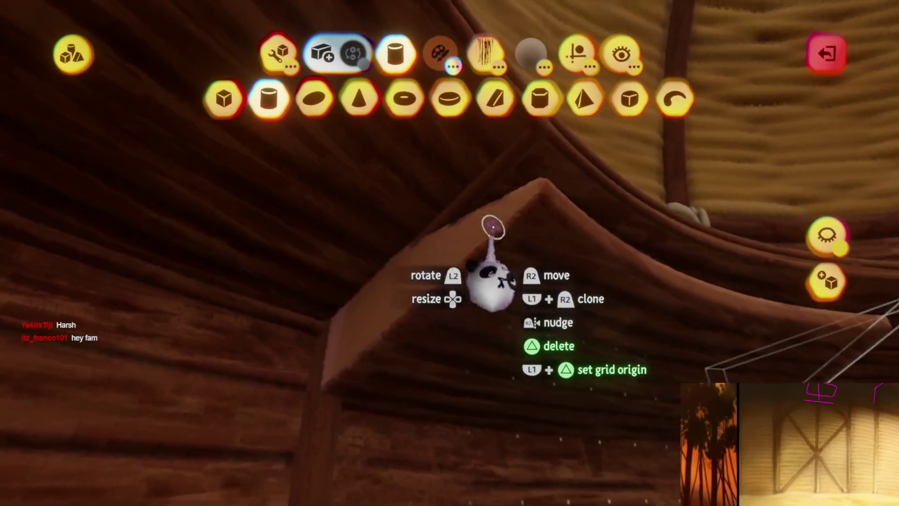
mouse_move(492, 221)
middle_mouse_down()
mouse_move(512, 207)
mouse_move(508, 237)
mouse_move(468, 253)
mouse_move(447, 281)
mouse_move(491, 336)
mouse_move(446, 296)
mouse_move(480, 264)
mouse_move(431, 234)
middle_mouse_up()
mouse_move(460, 276)
middle_mouse_down()
mouse_move(443, 247)
mouse_move(465, 277)
mouse_move(482, 357)
mouse_move(492, 264)
middle_mouse_up()
key("Delete")
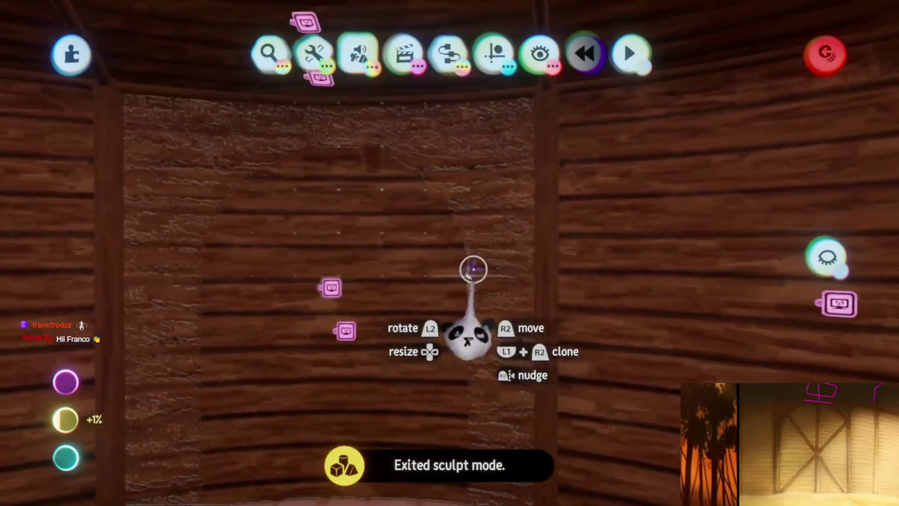
Start a new sculpture on the wall panel and adjust the guide options.
left_click(474, 265)
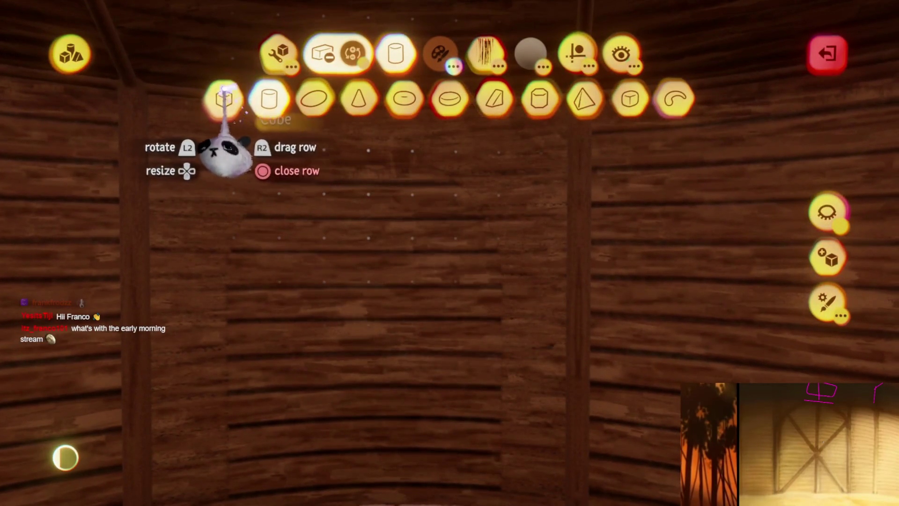
middle_click_drag(467, 283, 469, 308)
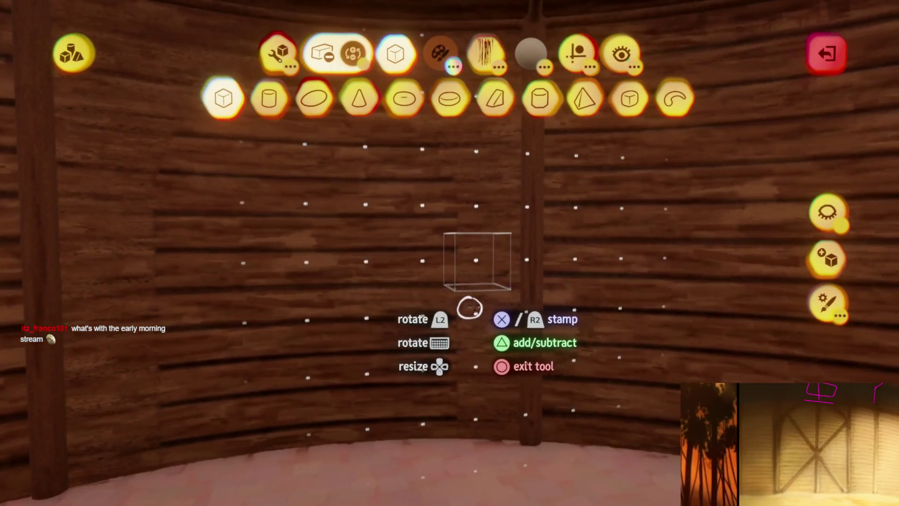
mouse_move(526, 287)
middle_mouse_down()
mouse_move(520, 297)
mouse_move(576, 90)
middle_mouse_up()
left_click(562, 71)
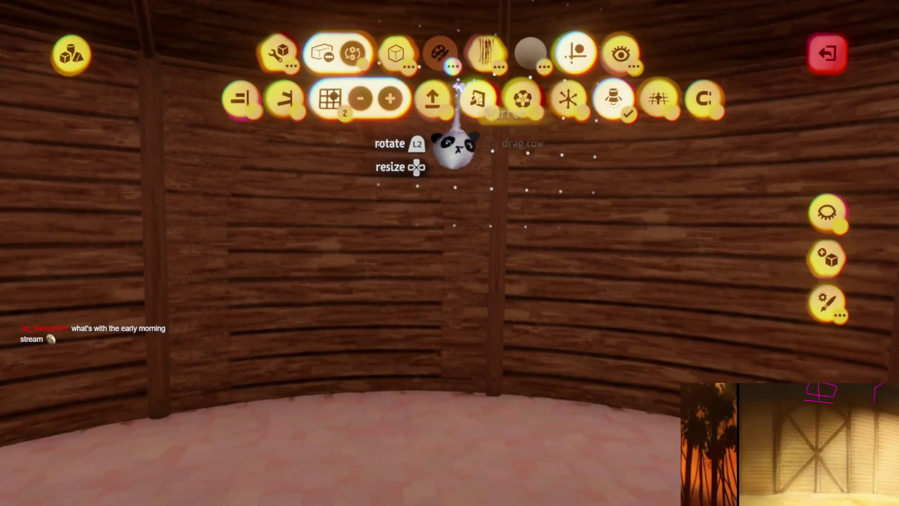
mouse_move(478, 225)
middle_mouse_down()
mouse_move(538, 287)
mouse_move(583, 302)
middle_mouse_up()
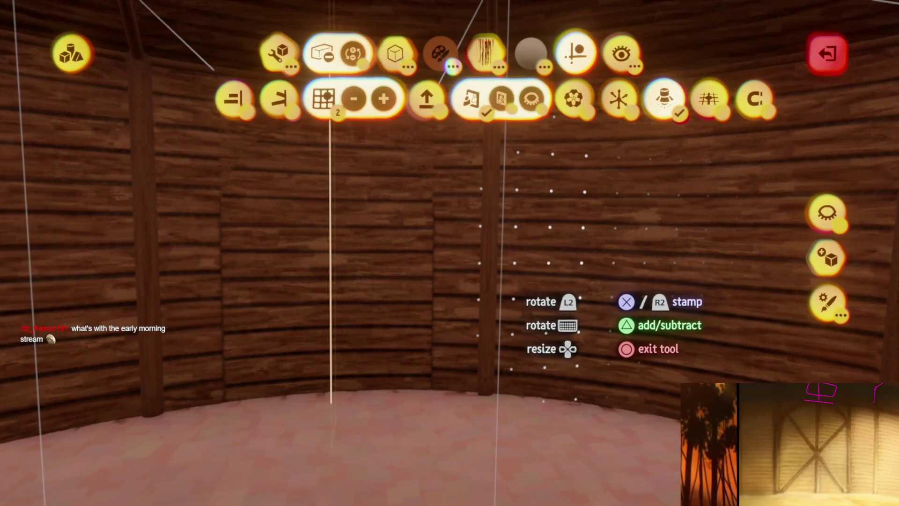
mouse_move(585, 323)
middle_mouse_down()
mouse_move(510, 180)
mouse_move(358, 150)
middle_mouse_up()
Stamp a cylinder onto the wall panel, undo it, and exit sculpting.
left_click(395, 53)
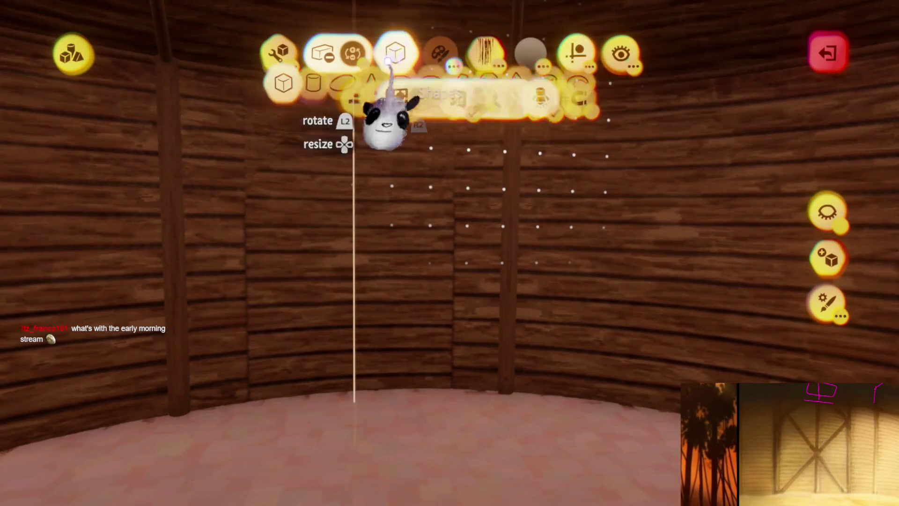
left_click(269, 99)
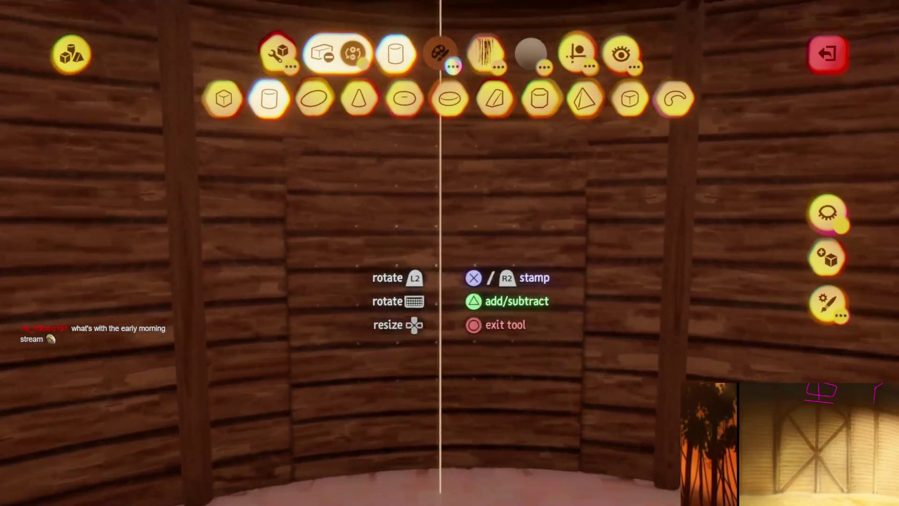
scroll(440, 252, "down", 5)
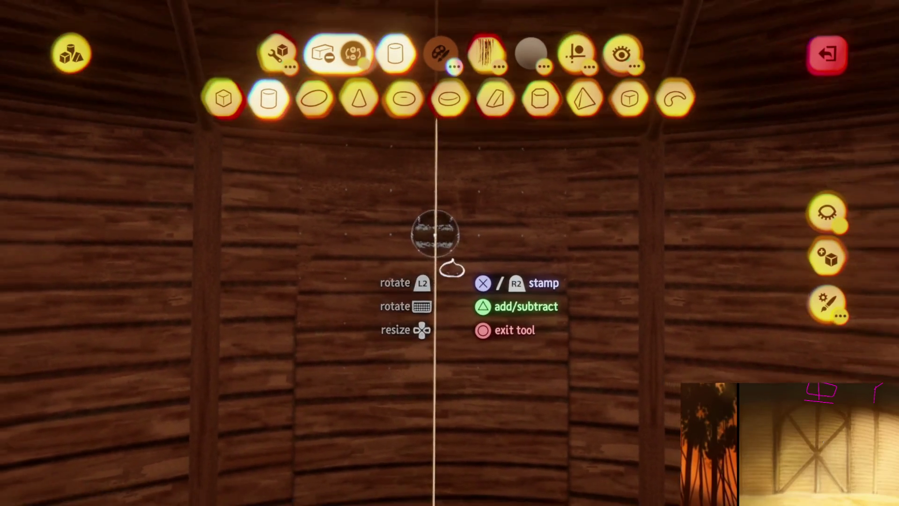
left_click(444, 318)
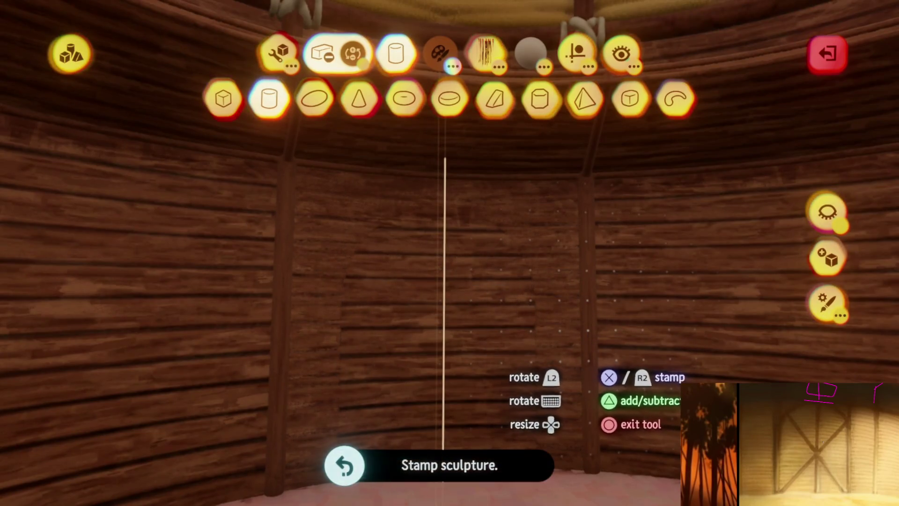
key("ctrl+z")
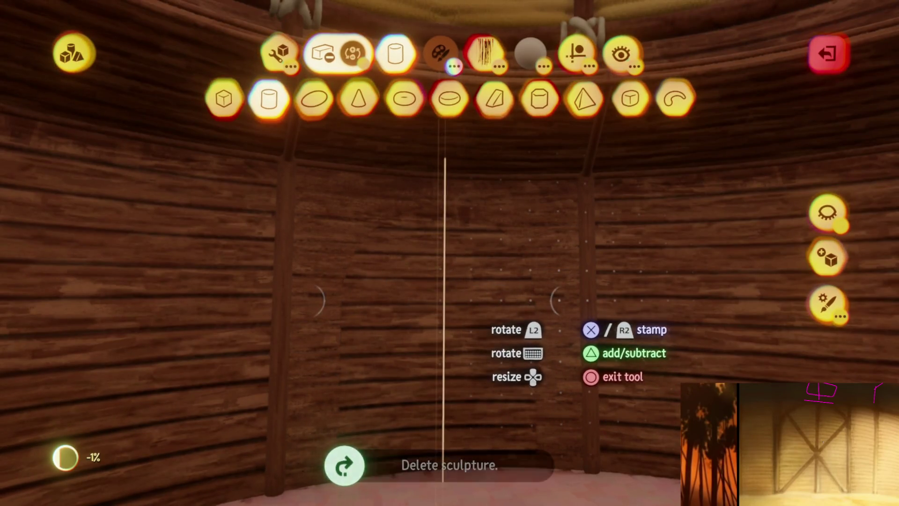
key("Escape")
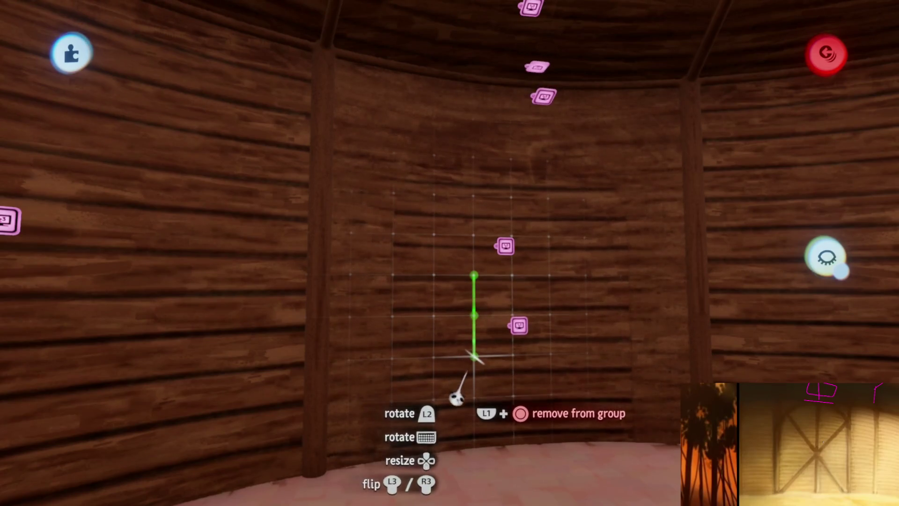
Raise the wall panel, enter its sculpt mode, and toggle Hide Everything Else.
left_click_drag(457, 397, 460, 342)
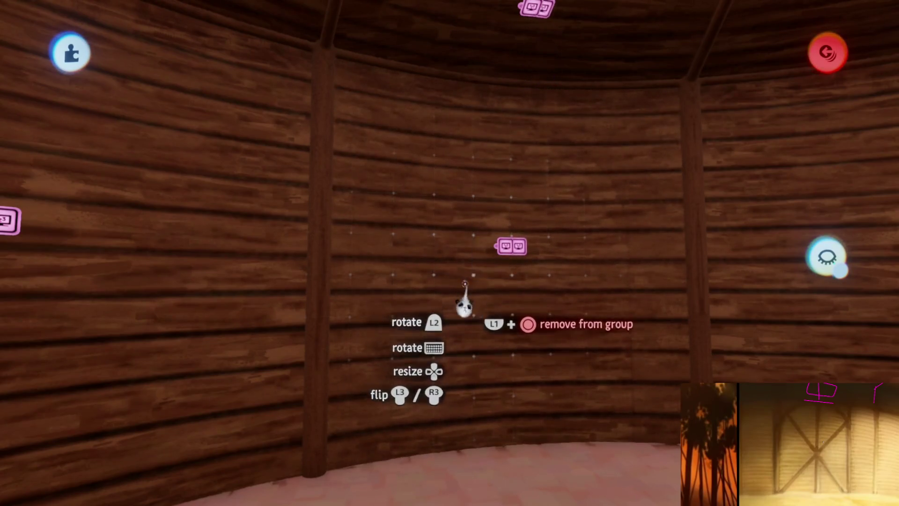
left_click_drag(464, 280, 466, 304)
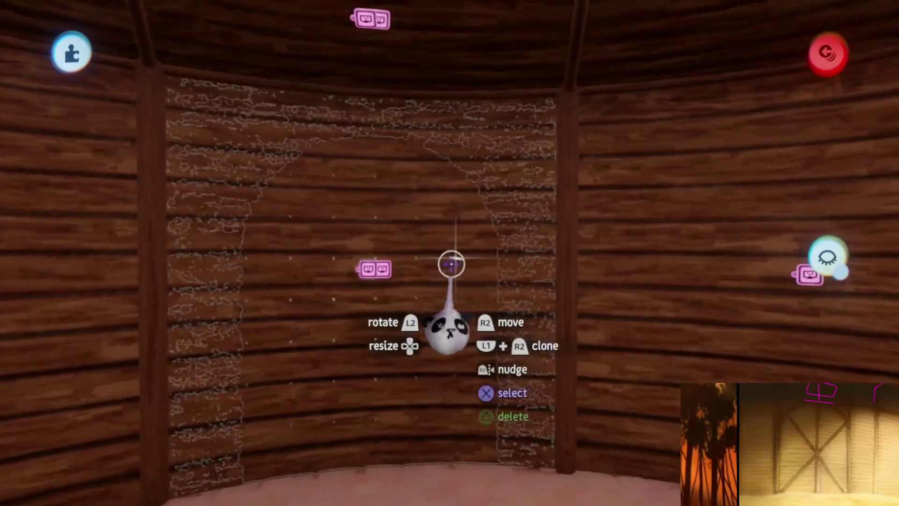
left_click(451, 265)
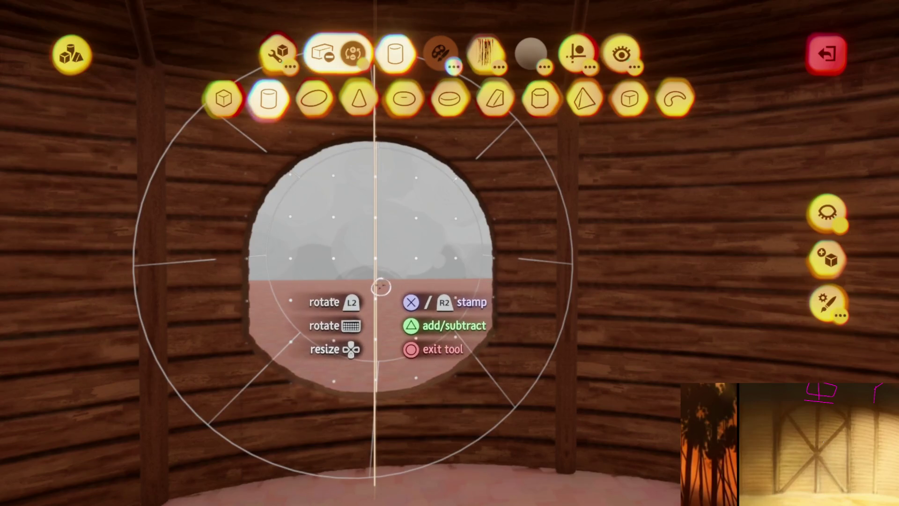
key("Escape")
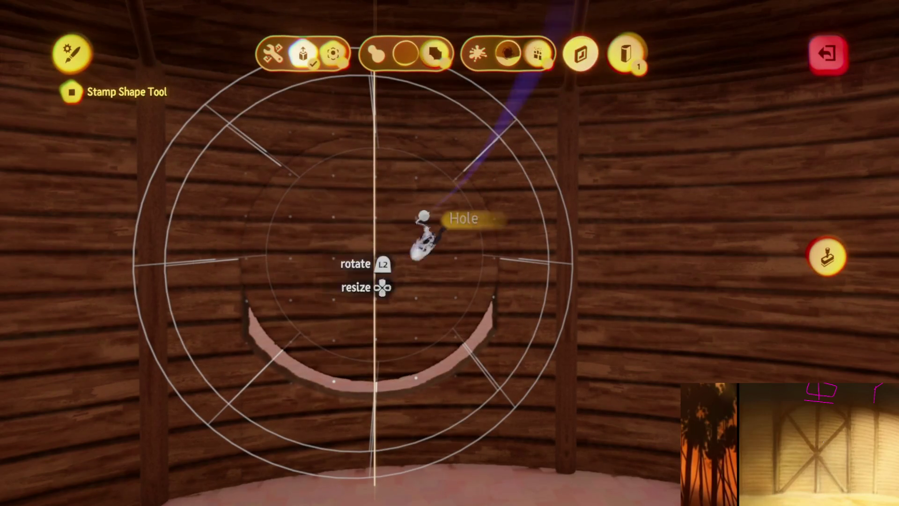
key("Escape")
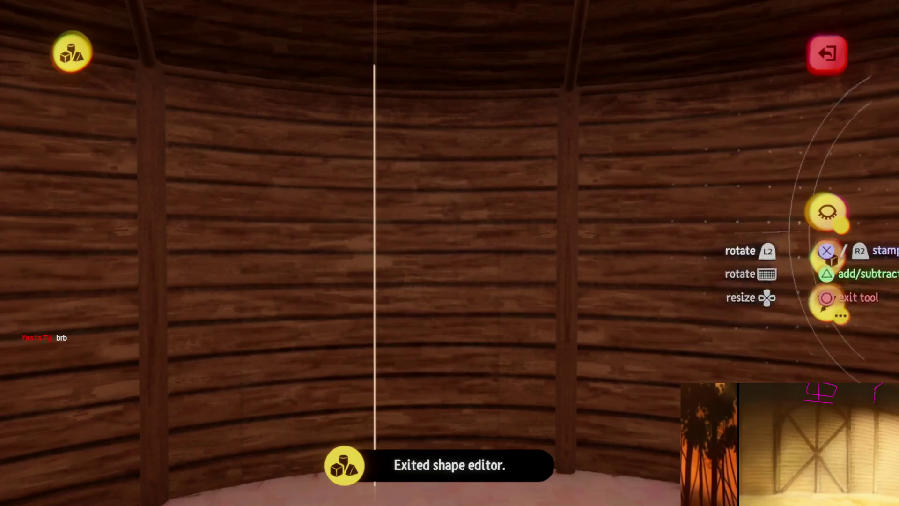
left_click(810, 233)
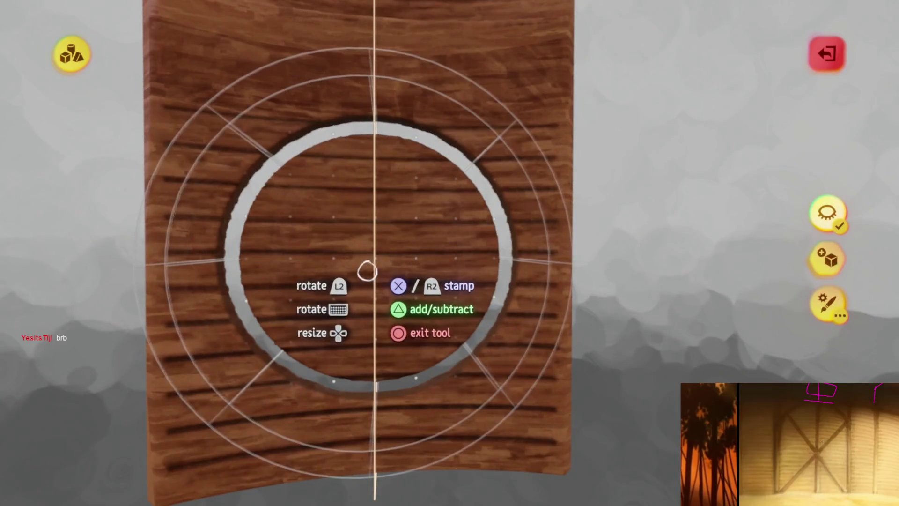
left_click(826, 212)
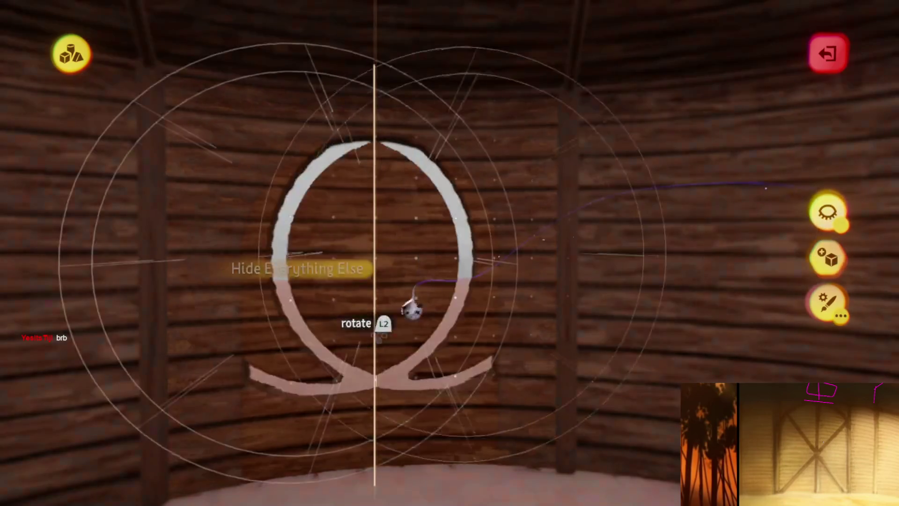
Enlarge the arched stamp shape, then switch the stamp shape to a cube.
key("Up")
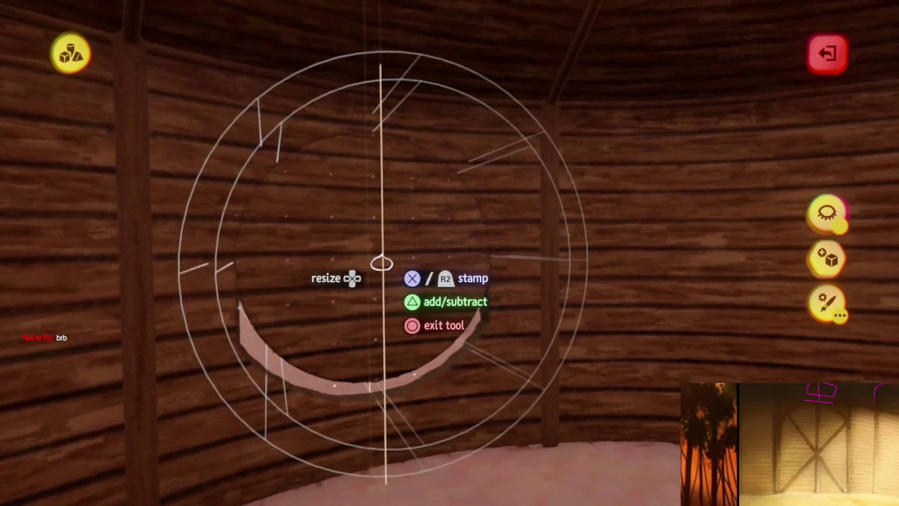
middle_click_drag(382, 263, 379, 257)
key("Escape")
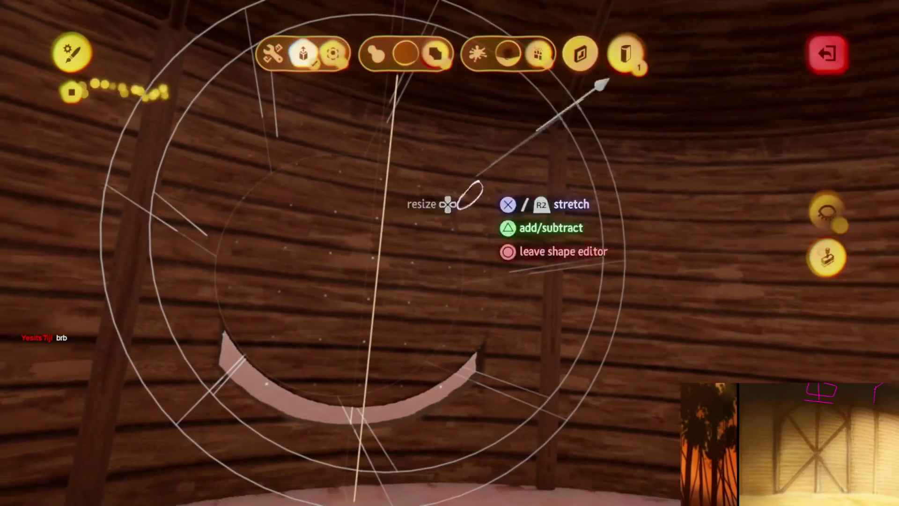
key("Escape")
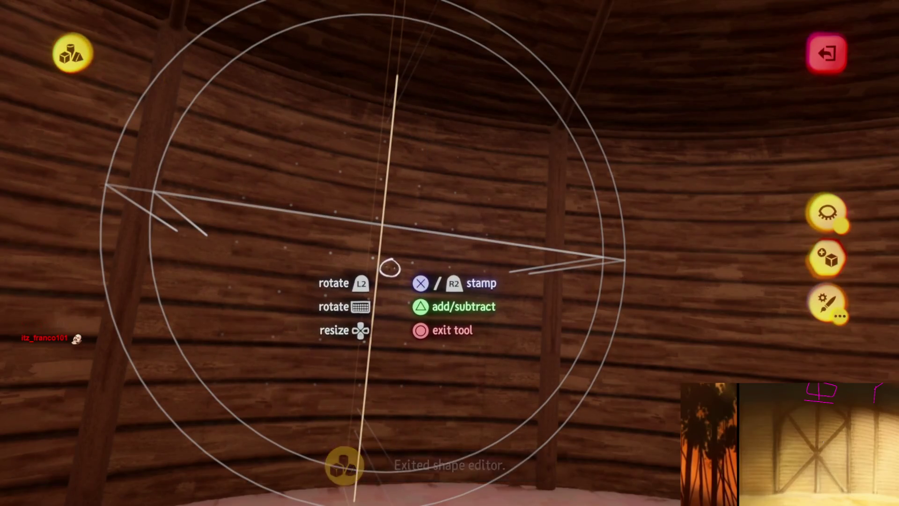
mouse_move(350, 94)
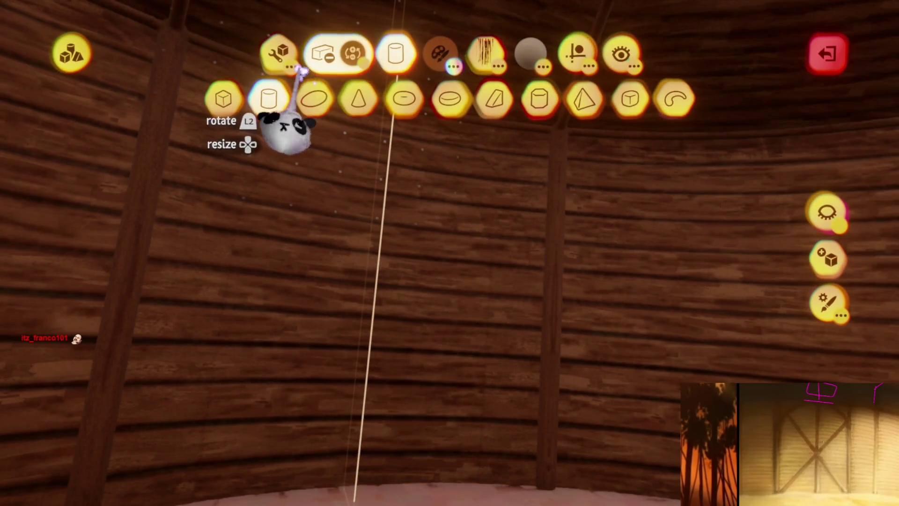
left_click(225, 96)
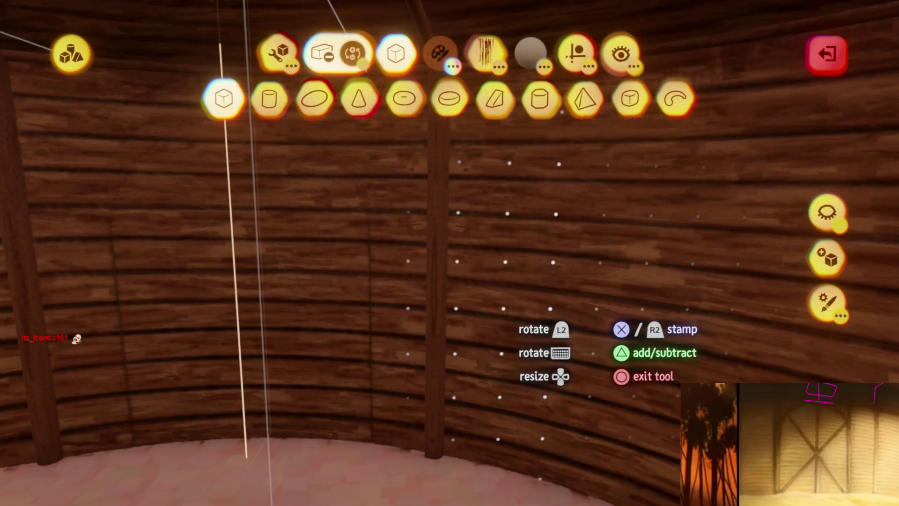
Isolate the wooden arch piece, rotate it front-facing and shrink it to 88%.
left_click(825, 211)
scroll(509, 320, "up", 5)
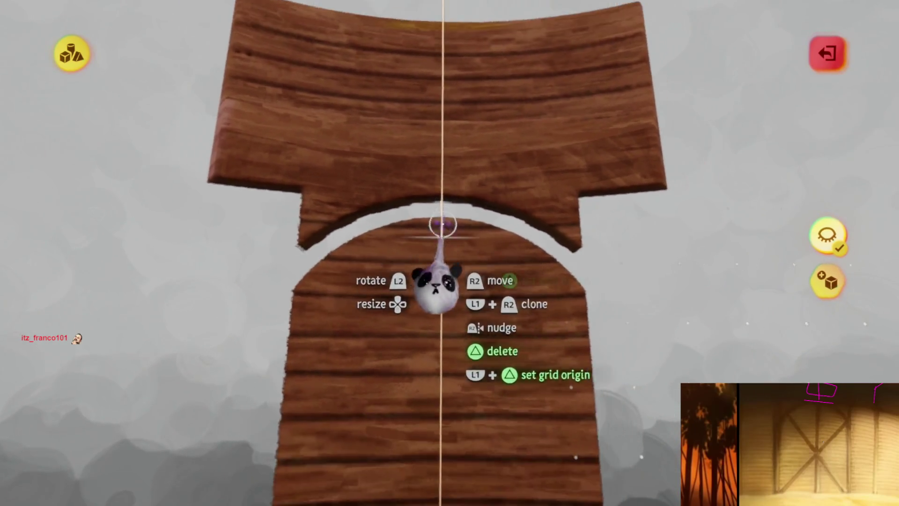
scroll(442, 224, "down", 1)
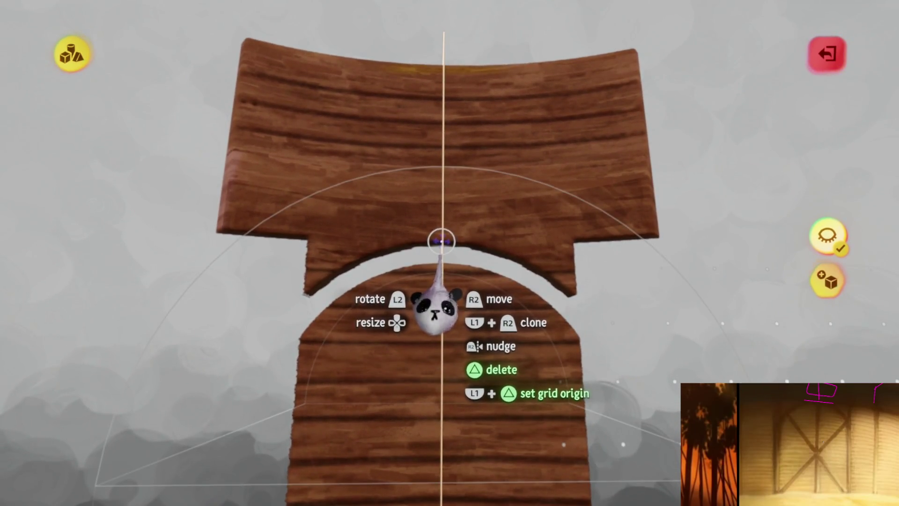
mouse_move(440, 262)
left_mouse_down()
mouse_move(445, 251)
mouse_move(450, 276)
left_mouse_up()
key("Escape")
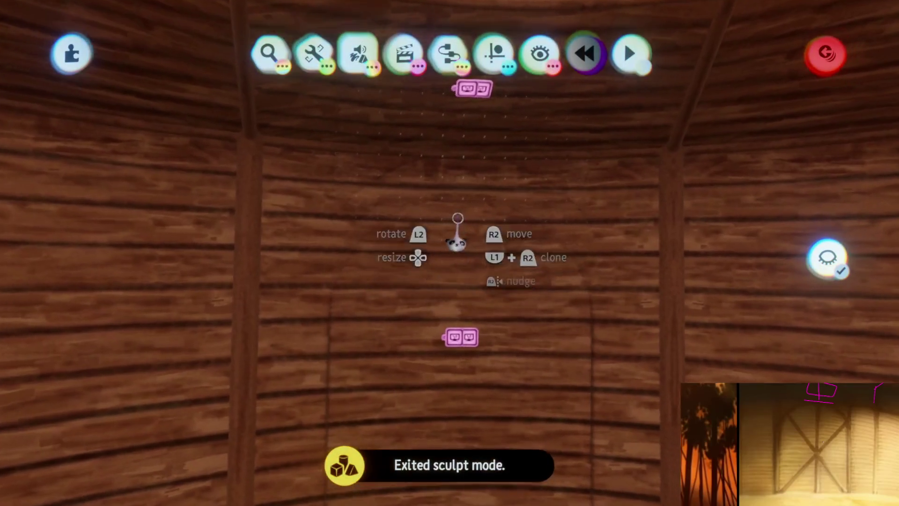
Move the arch piece up, resize the middle piece, and exit sculpt mode.
double_click(458, 235)
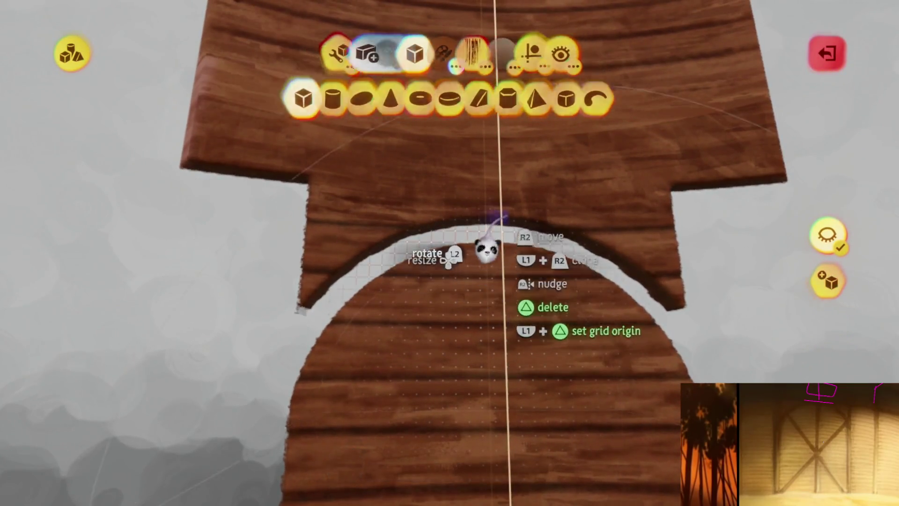
left_click_drag(484, 219, 492, 181)
left_click_drag(498, 125, 464, 293)
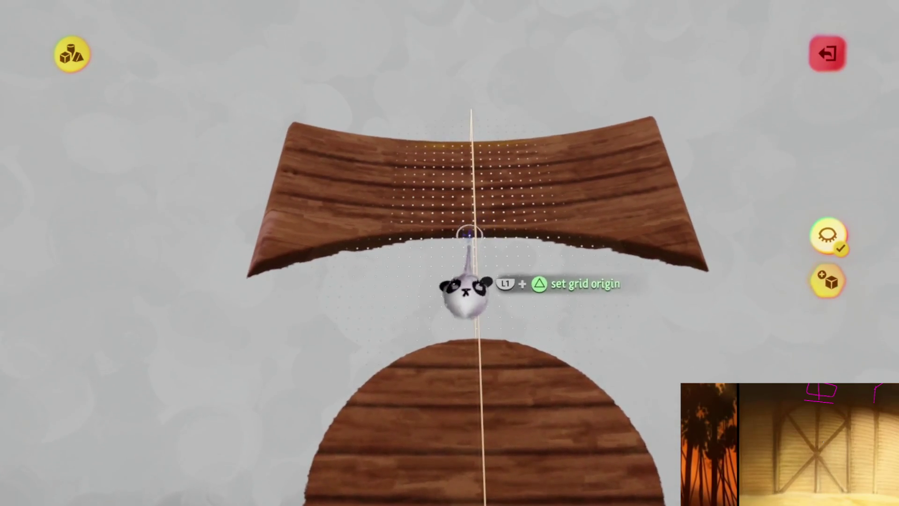
middle_click_drag(482, 172, 482, 166)
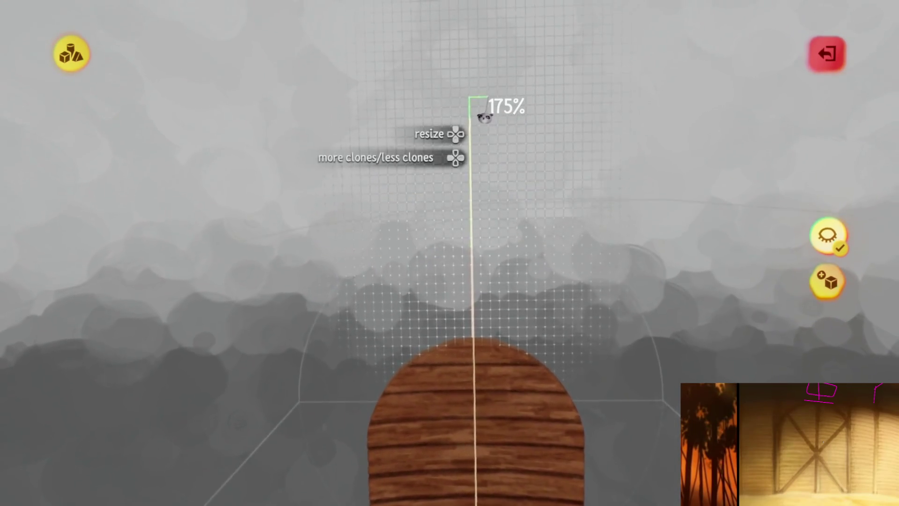
key("Escape")
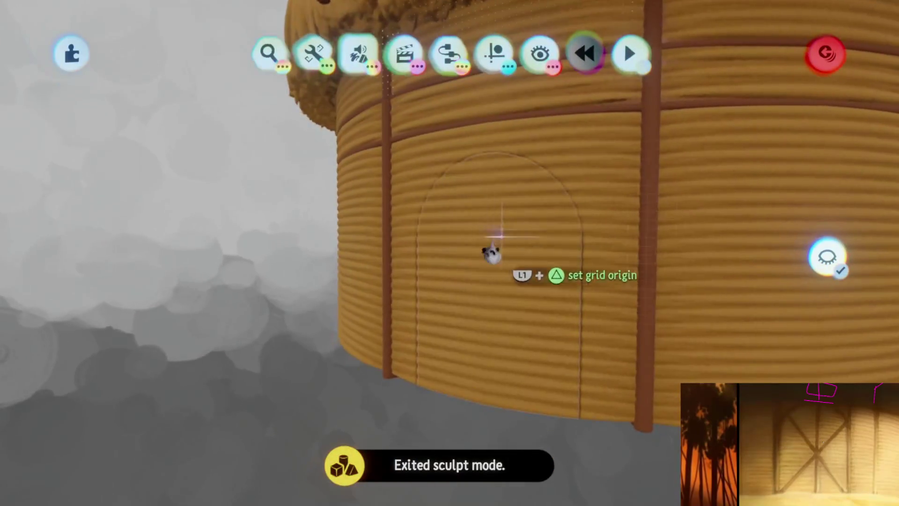
scroll(489, 216, "up", 5)
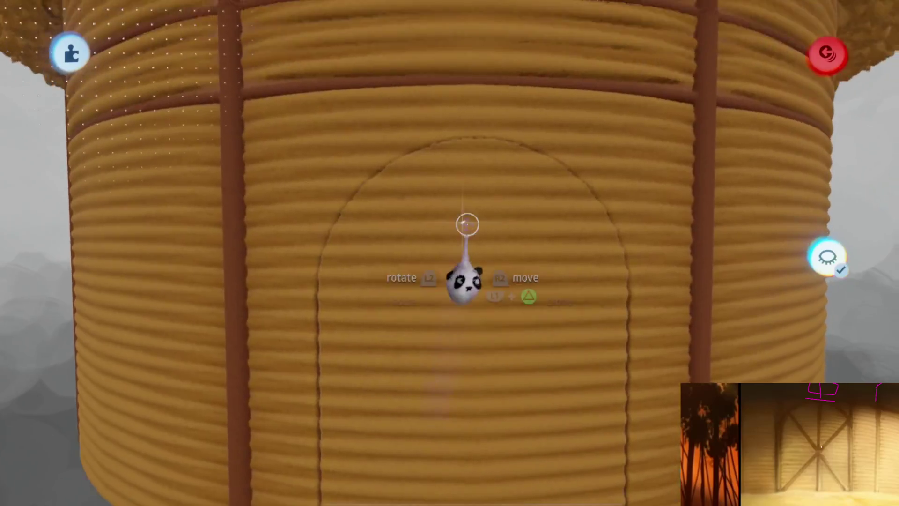
Stamp a small brown cube on the wall and move it down to the base.
left_click(466, 281)
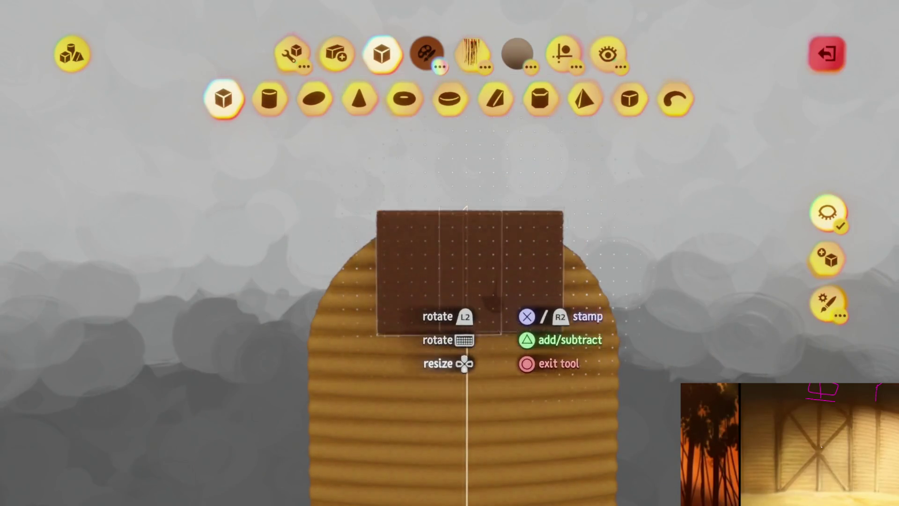
left_click(824, 215)
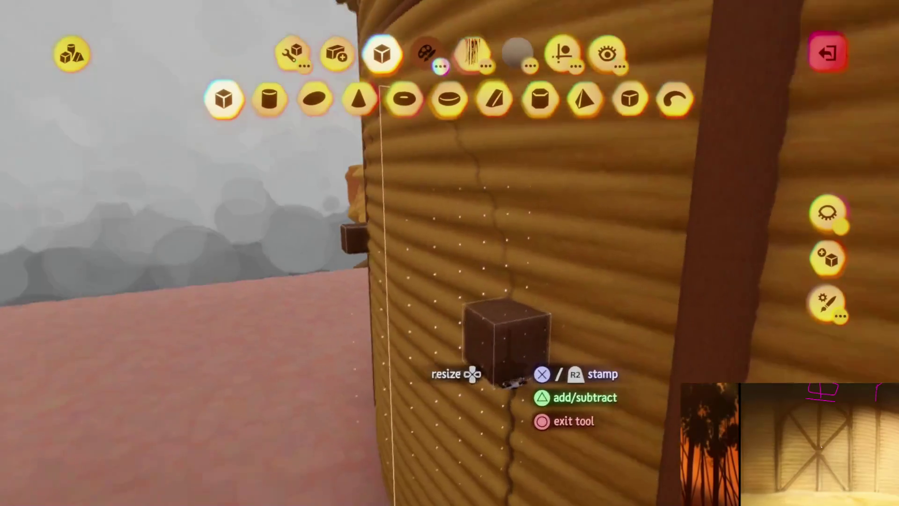
key("c")
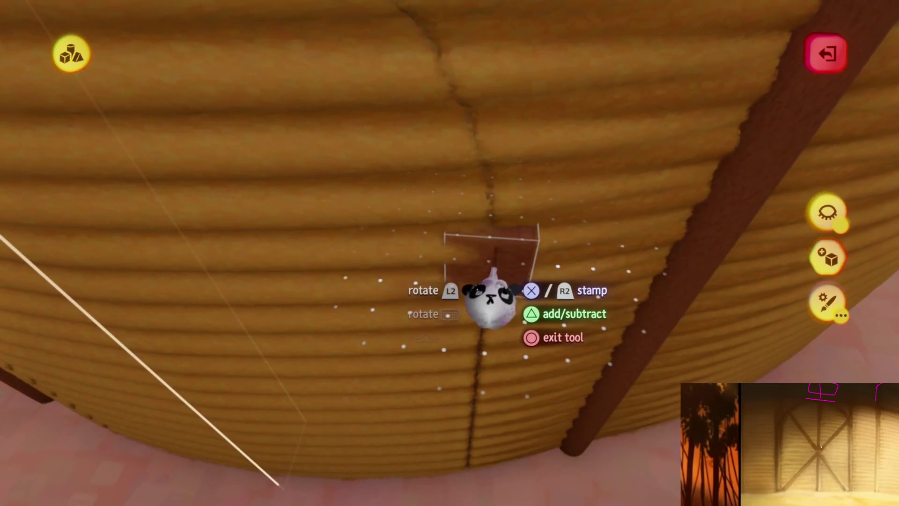
key("Escape")
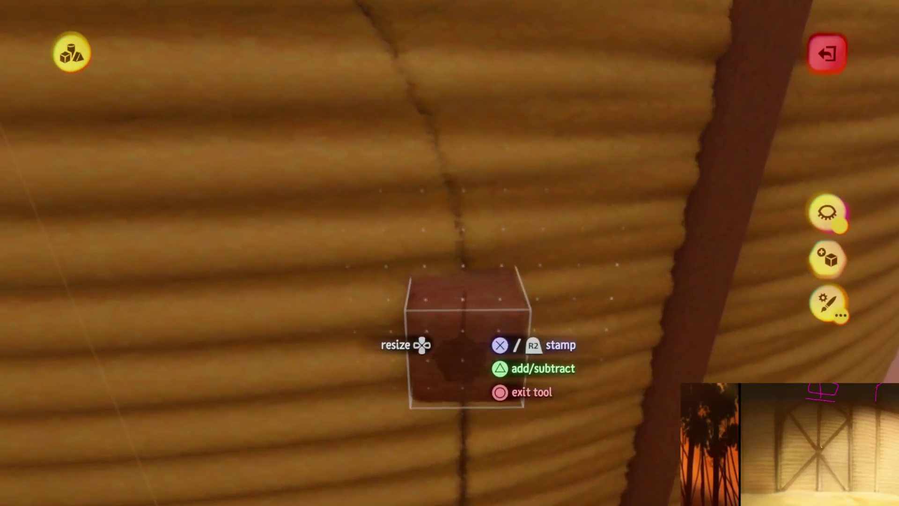
key("Escape")
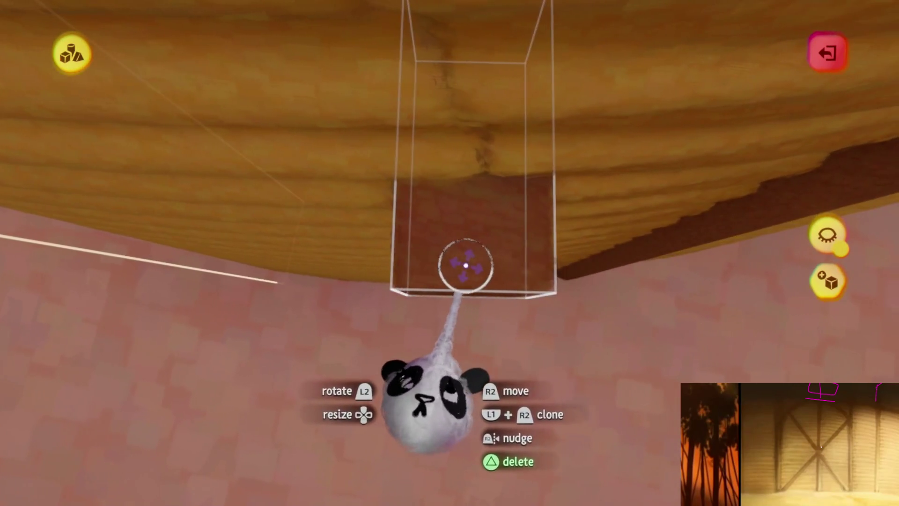
mouse_move(459, 262)
left_mouse_down()
mouse_move(463, 251)
mouse_move(465, 263)
mouse_move(450, 267)
left_mouse_up()
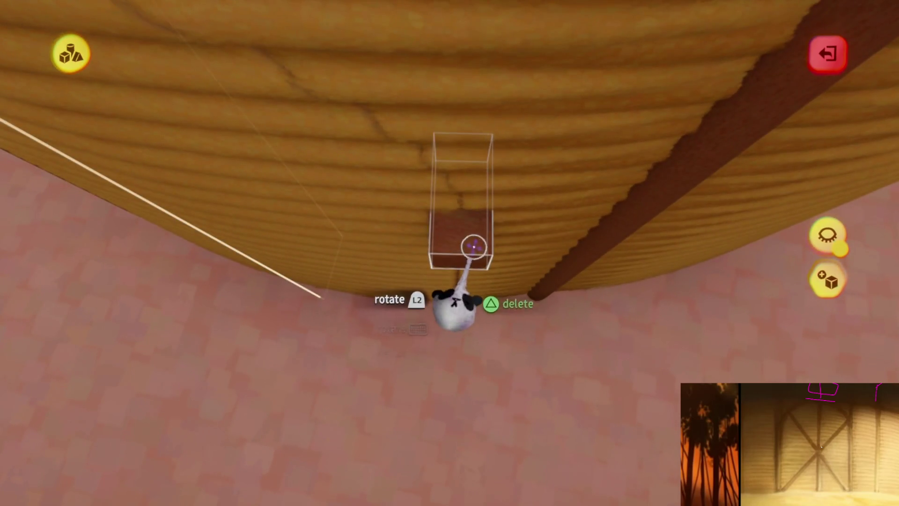
Stretch the cube into a tall post and move it up the wall.
key("s")
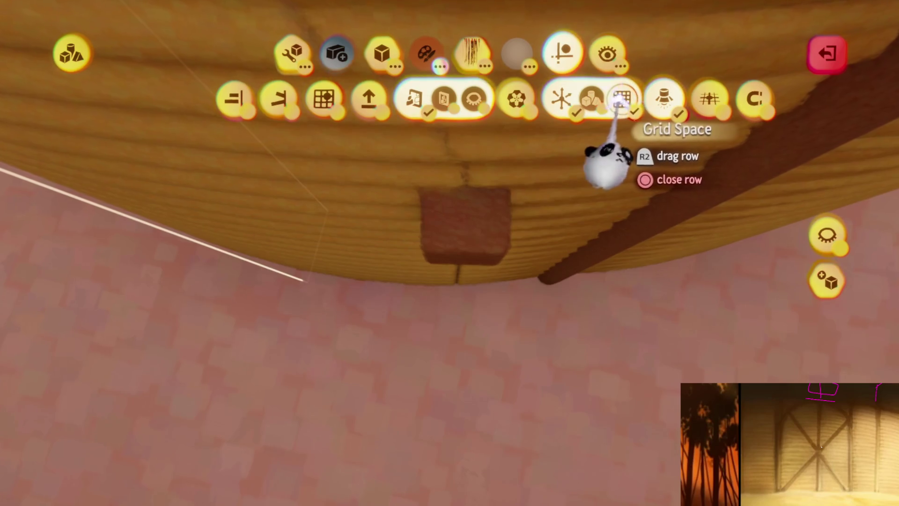
key("Escape")
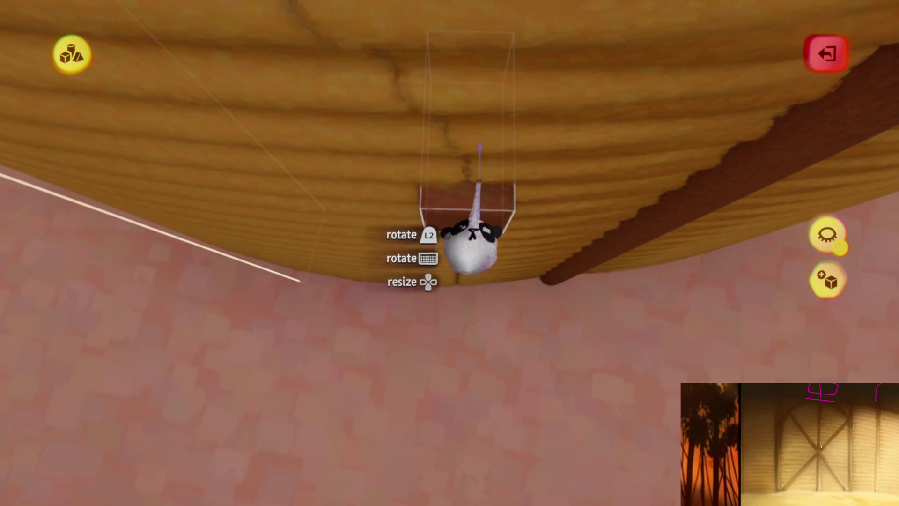
key("s")
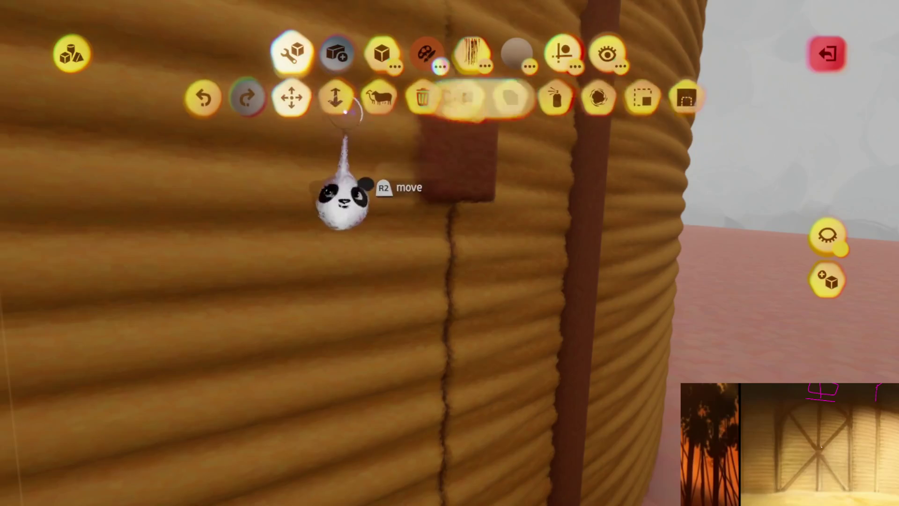
left_click(363, 189)
mouse_move(461, 264)
left_mouse_down()
mouse_move(452, 413)
mouse_move(485, 275)
left_mouse_up()
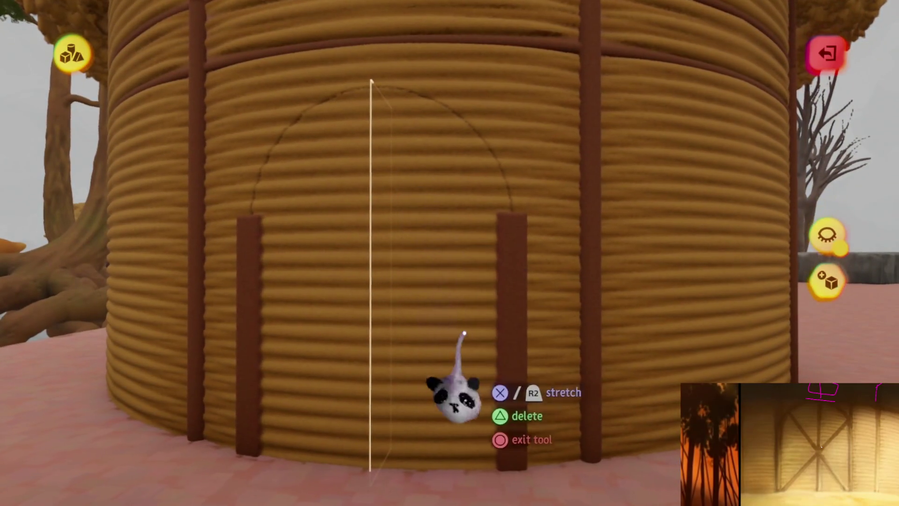
left_click_drag(500, 370, 507, 192)
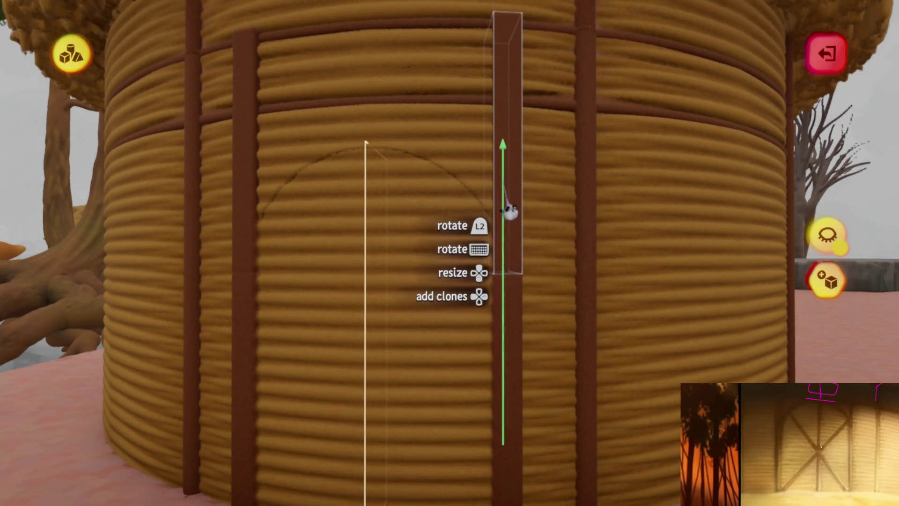
Undo the post's previous stretch and reselect the Stretch tool.
key("Tab")
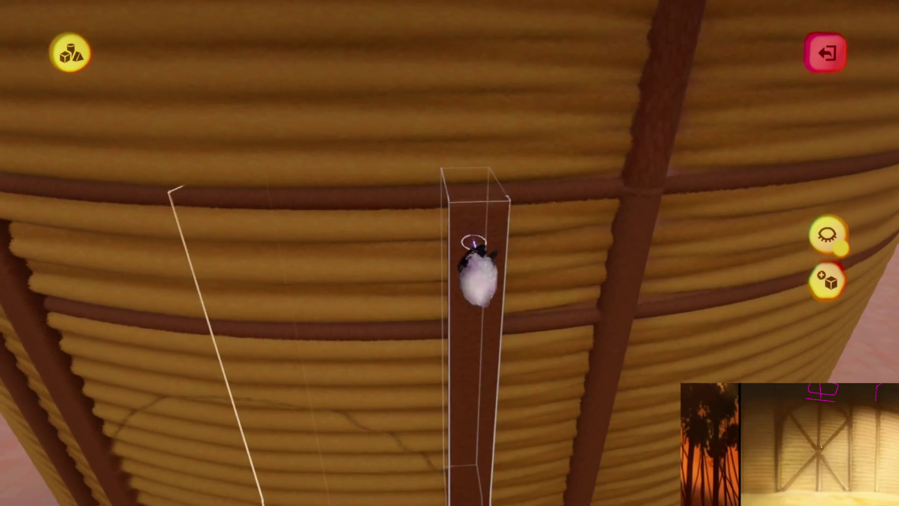
left_click_drag(474, 244, 453, 233)
scroll(455, 320, "up", 5)
key("Tab")
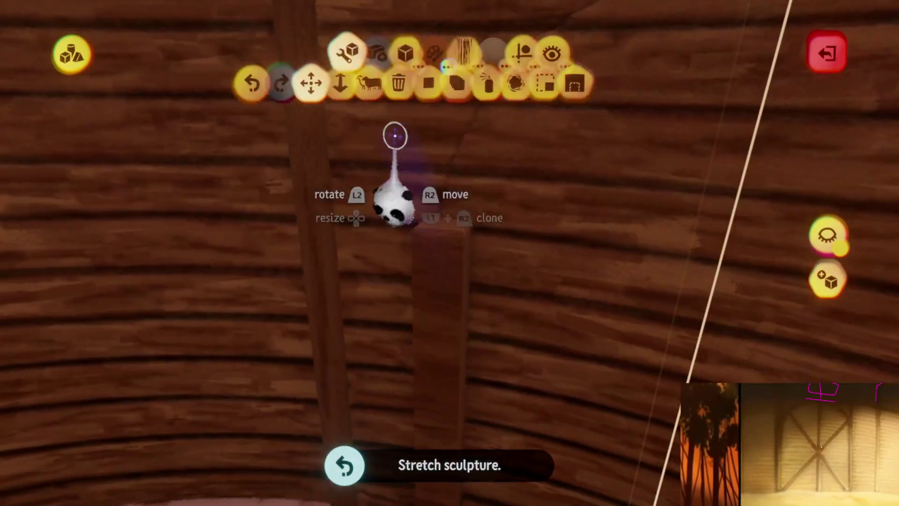
left_click(337, 97)
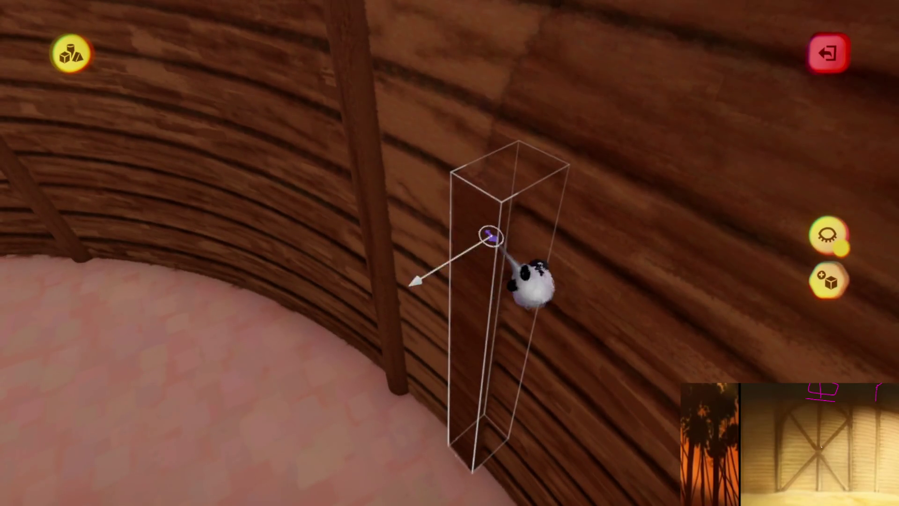
key("Escape")
scroll(490, 235, "down", 5)
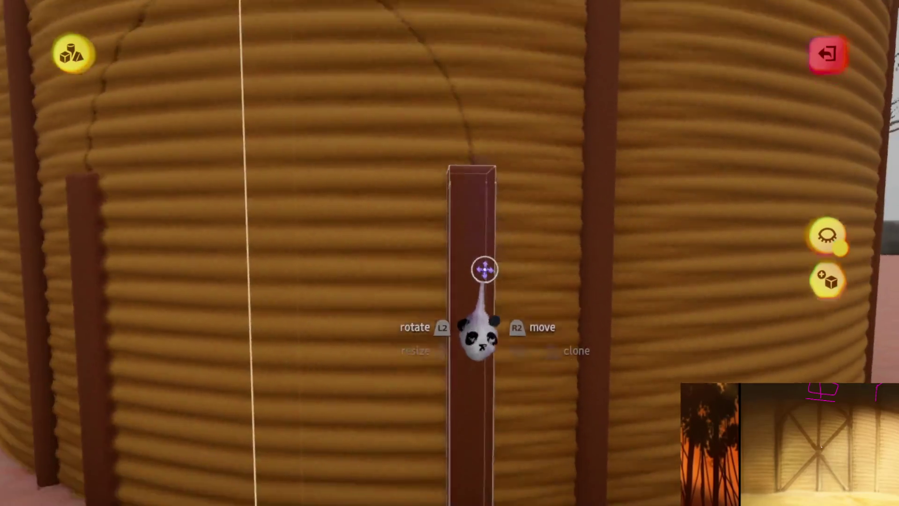
Move the post up, lengthen it vertically, and pick it up for guide alignment.
mouse_move(478, 338)
left_mouse_down()
mouse_move(468, 311)
mouse_move(475, 171)
left_mouse_up()
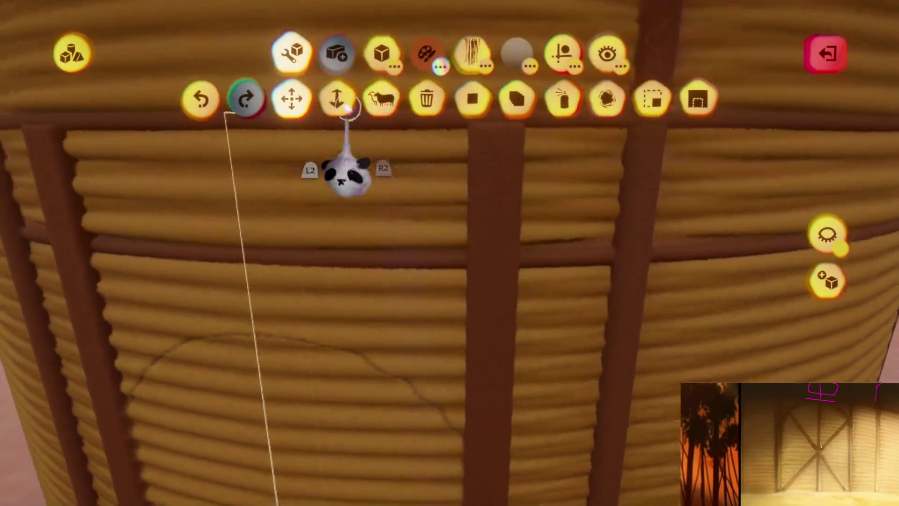
left_click(337, 96)
mouse_move(466, 244)
left_mouse_down()
mouse_move(458, 411)
mouse_move(466, 429)
left_mouse_up()
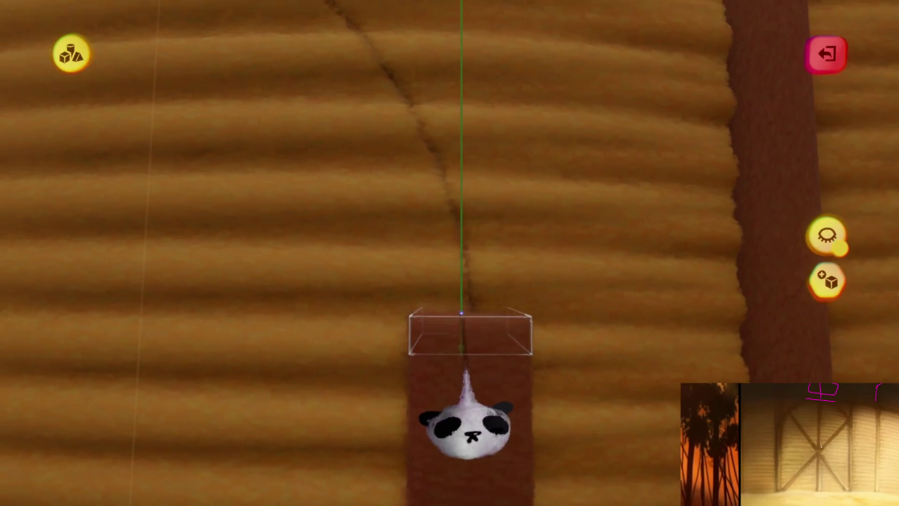
key("Escape")
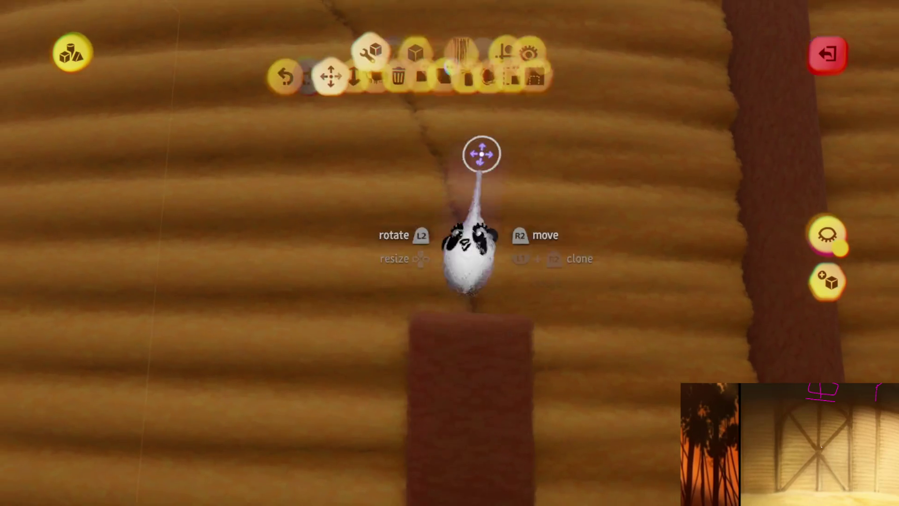
left_click(560, 52)
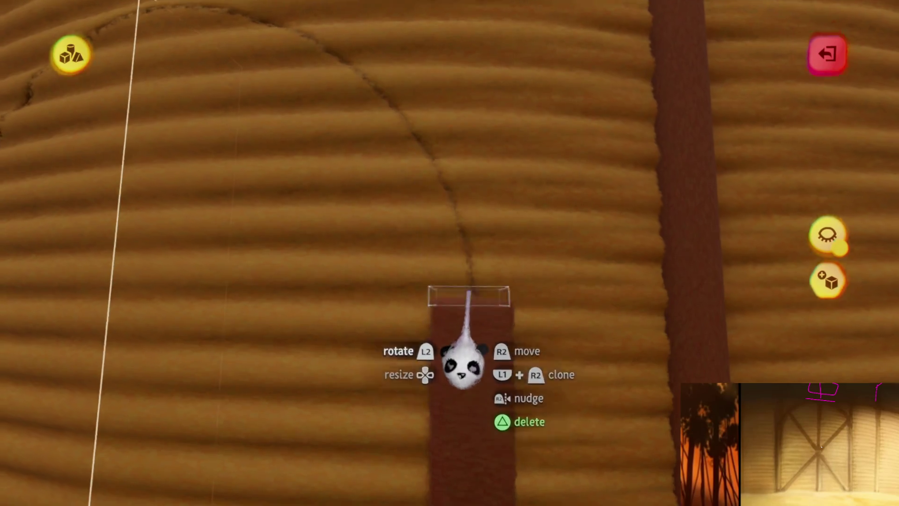
mouse_move(467, 302)
left_mouse_down()
mouse_move(467, 257)
mouse_move(481, 313)
mouse_move(459, 293)
mouse_move(477, 313)
left_mouse_up()
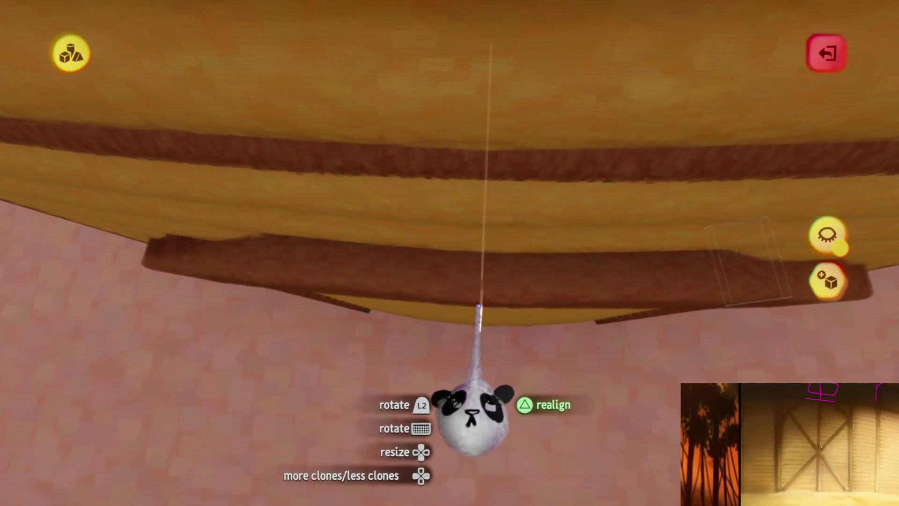
Bend clones of the post along the arch guide into a brown doorway frame.
mouse_move(475, 305)
left_mouse_down()
mouse_move(481, 323)
mouse_move(473, 302)
mouse_move(408, 234)
mouse_move(472, 261)
mouse_move(458, 235)
left_mouse_up()
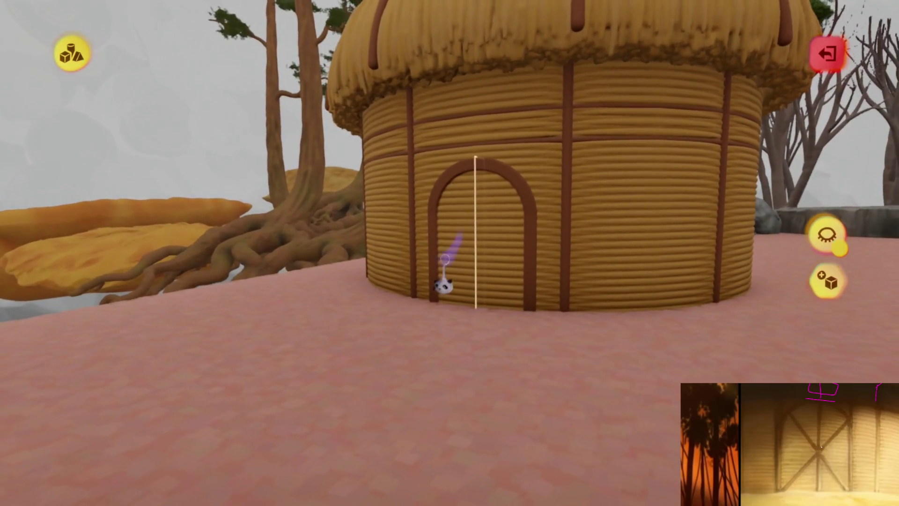
left_click_drag(445, 258, 487, 251)
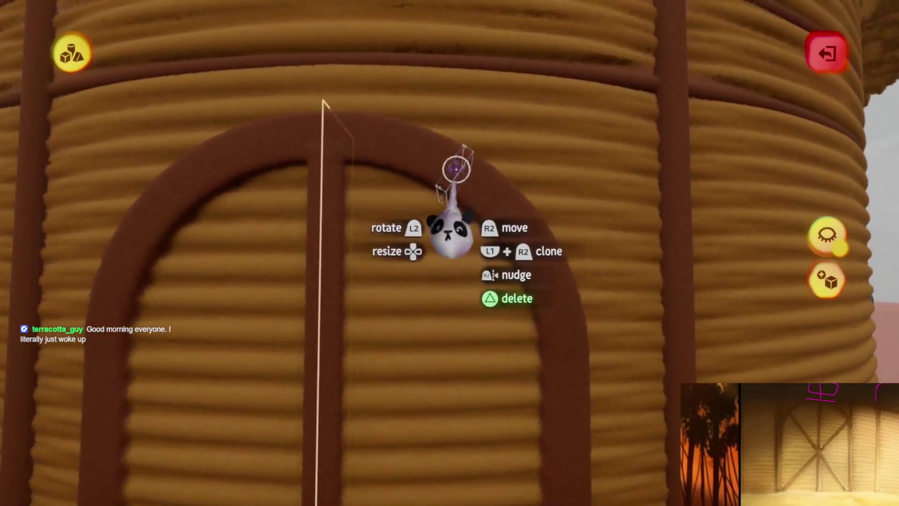
Place a vertical brown post on the door's centre guide to split it.
mouse_move(462, 243)
left_mouse_down()
mouse_move(497, 321)
mouse_move(482, 320)
mouse_move(482, 293)
mouse_move(492, 331)
left_mouse_up()
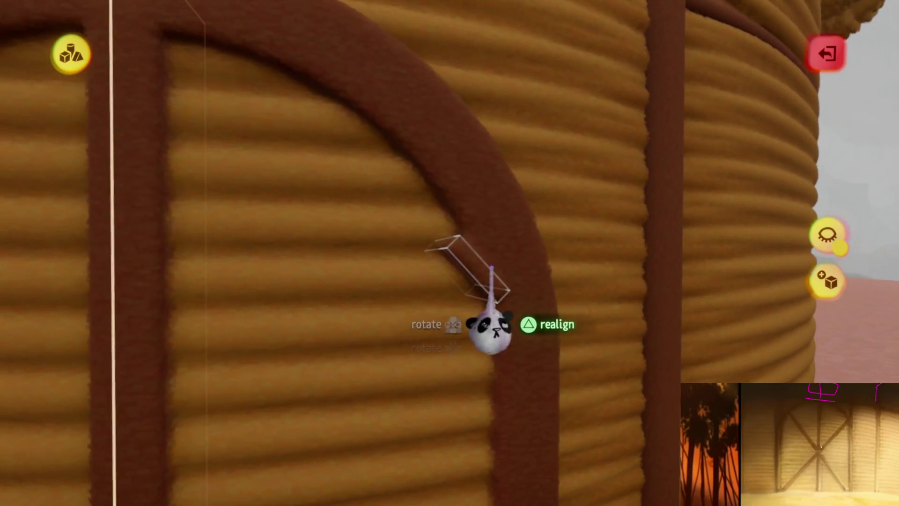
Stretch a plank, lay it diagonally across the door, and clone it into X braces.
key("Tab")
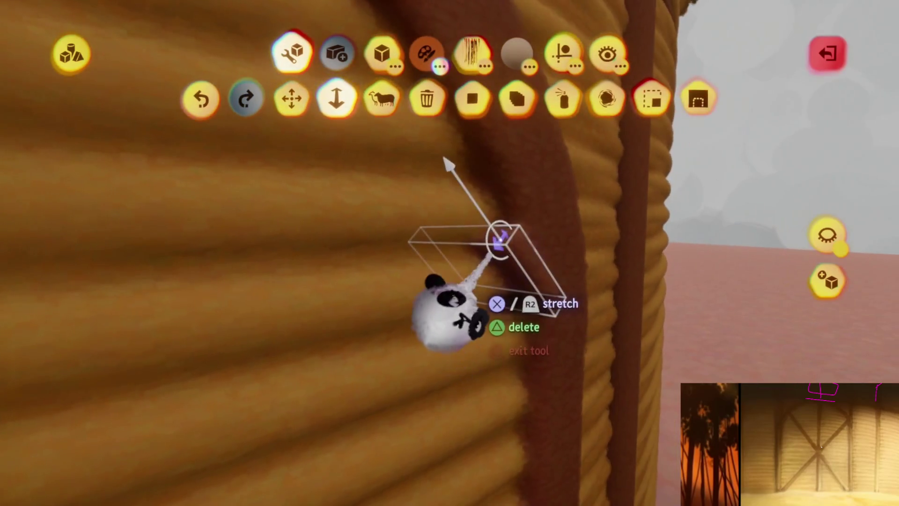
left_click_drag(519, 269, 534, 288)
mouse_move(523, 252)
left_mouse_down()
mouse_move(518, 261)
mouse_move(510, 239)
mouse_move(509, 340)
left_mouse_up()
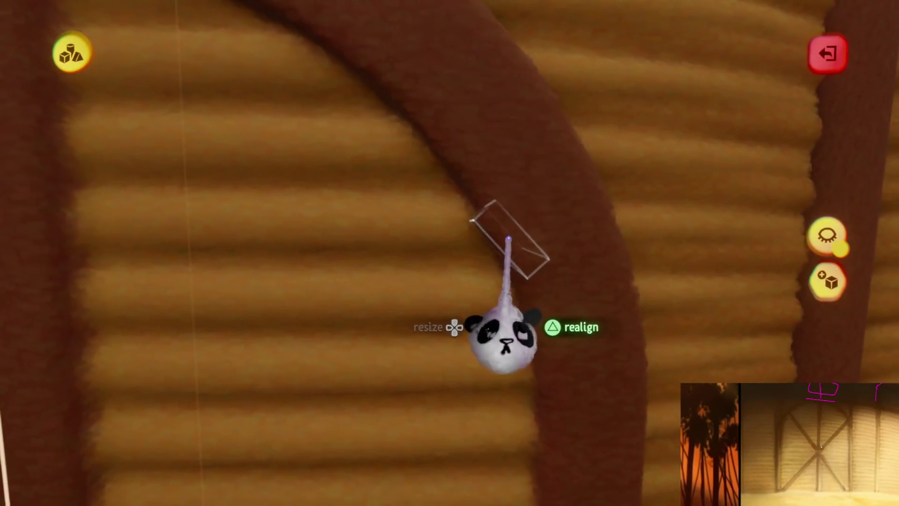
mouse_move(509, 240)
left_mouse_down()
mouse_move(496, 244)
mouse_move(498, 232)
left_mouse_up()
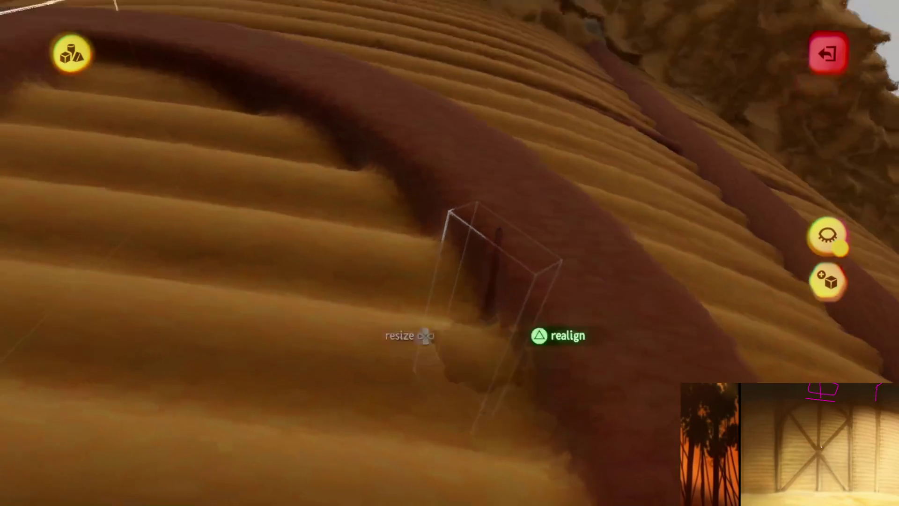
mouse_move(501, 227)
left_mouse_down()
mouse_move(487, 223)
mouse_move(462, 262)
mouse_move(476, 258)
mouse_move(447, 328)
left_mouse_up()
mouse_move(438, 372)
left_mouse_down()
mouse_move(434, 388)
mouse_move(419, 388)
mouse_move(422, 380)
left_mouse_up()
key("Up")
key("Up")
key("Up")
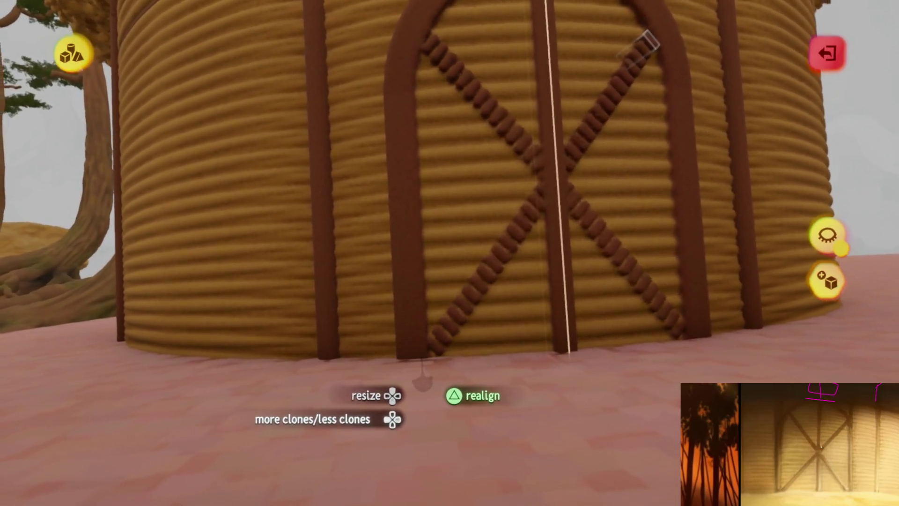
mouse_move(420, 380)
left_mouse_down()
mouse_move(422, 358)
mouse_move(481, 256)
mouse_move(437, 261)
mouse_move(433, 361)
mouse_move(459, 341)
mouse_move(471, 259)
mouse_move(480, 305)
mouse_move(504, 311)
left_mouse_up()
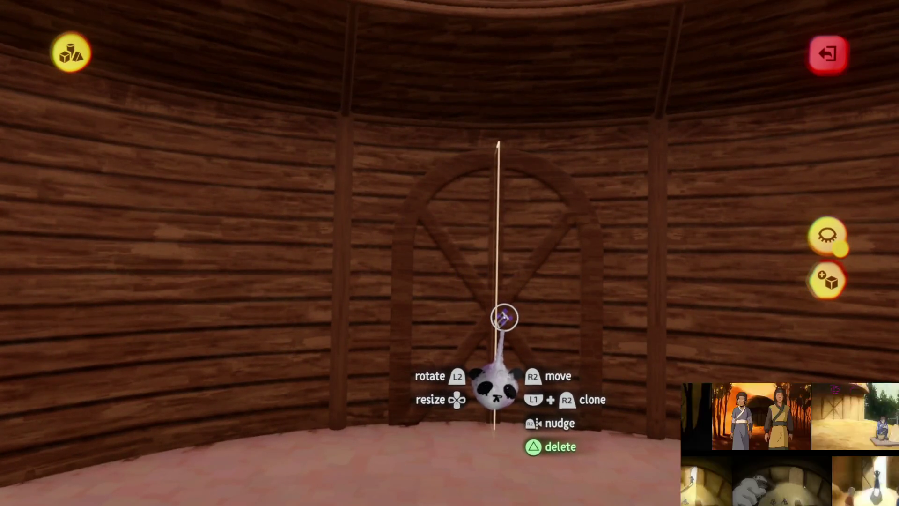
Exit sculpt mode and raise the door sculpture's tint amount to 25%.
mouse_move(504, 318)
left_mouse_down()
mouse_move(501, 297)
mouse_move(445, 289)
mouse_move(420, 199)
left_mouse_up()
key("Escape")
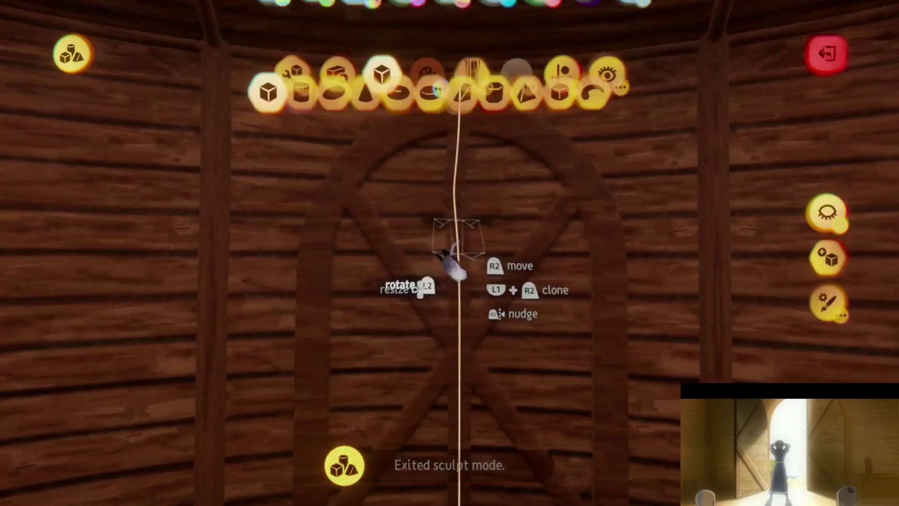
left_click(554, 202)
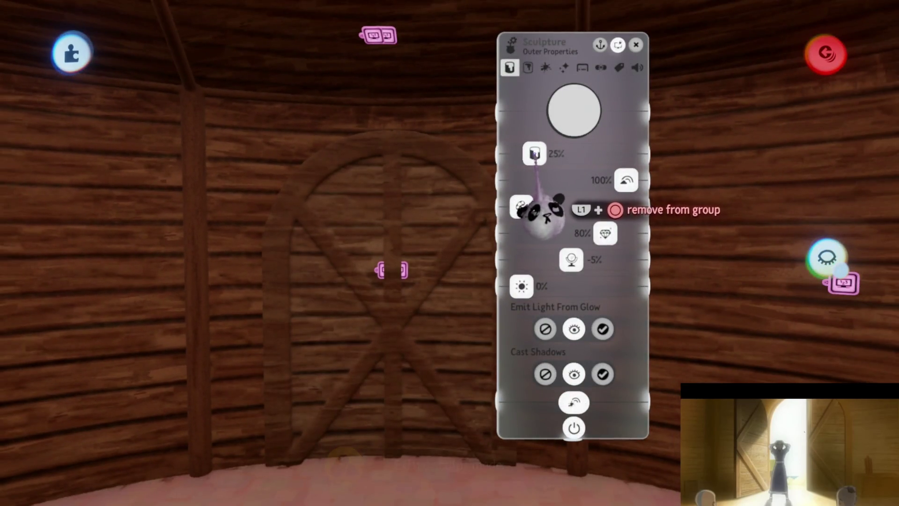
key("Escape")
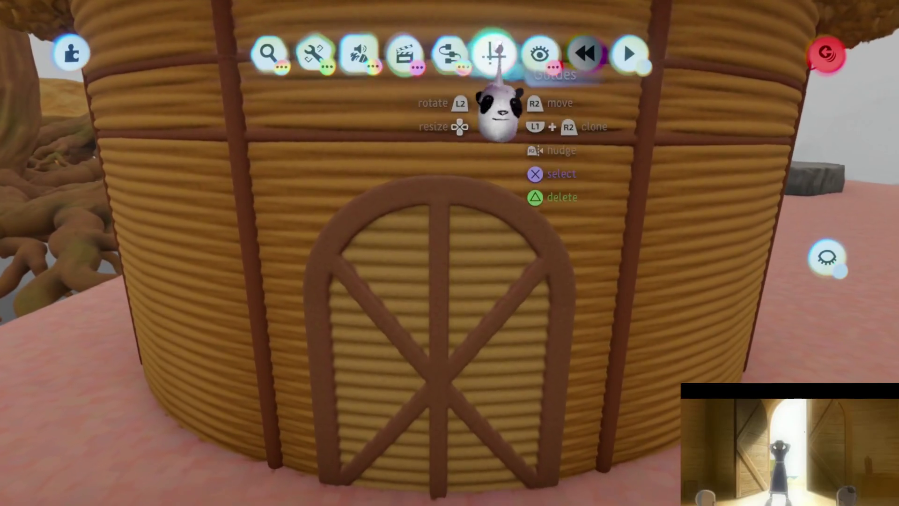
Turn on half-grid snapping in the guide options.
left_click(494, 52)
left_click(380, 97)
key("Escape")
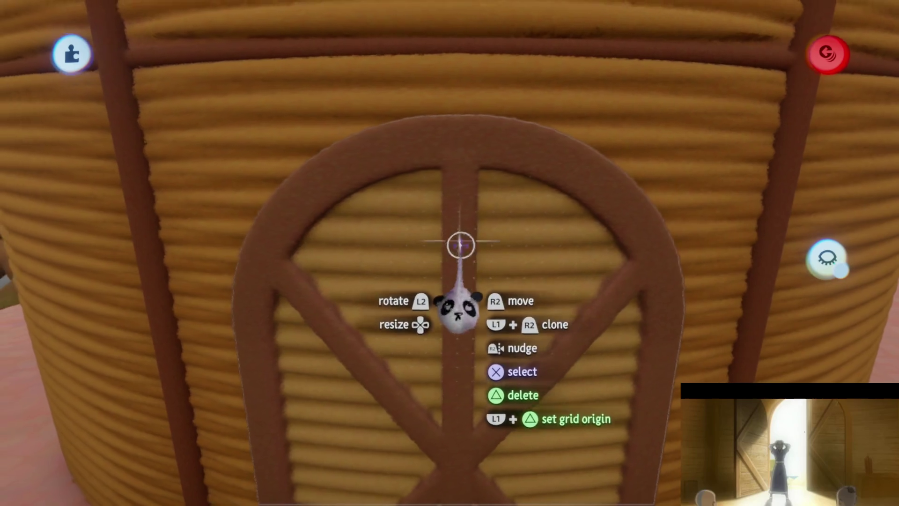
Inspect the door sculpture, then check the wall's subtract stamp for the arched doorway cut.
double_click(468, 195)
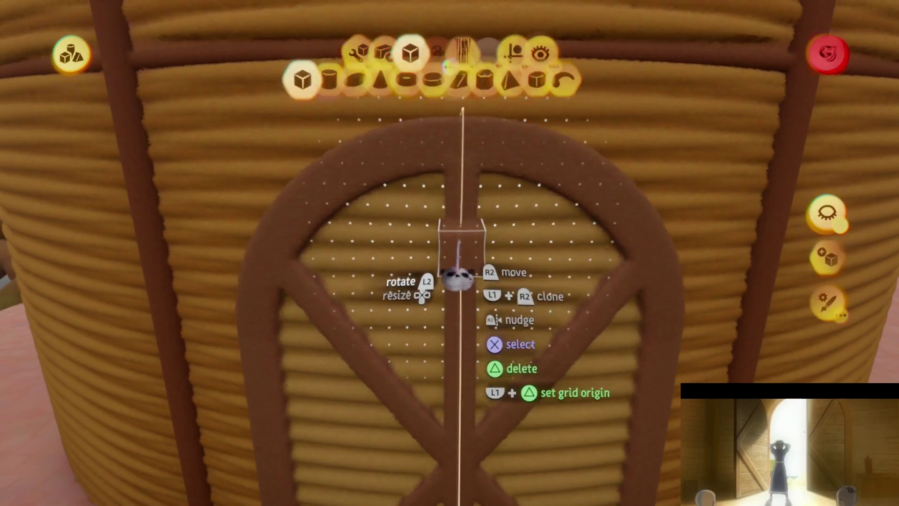
left_click(558, 54)
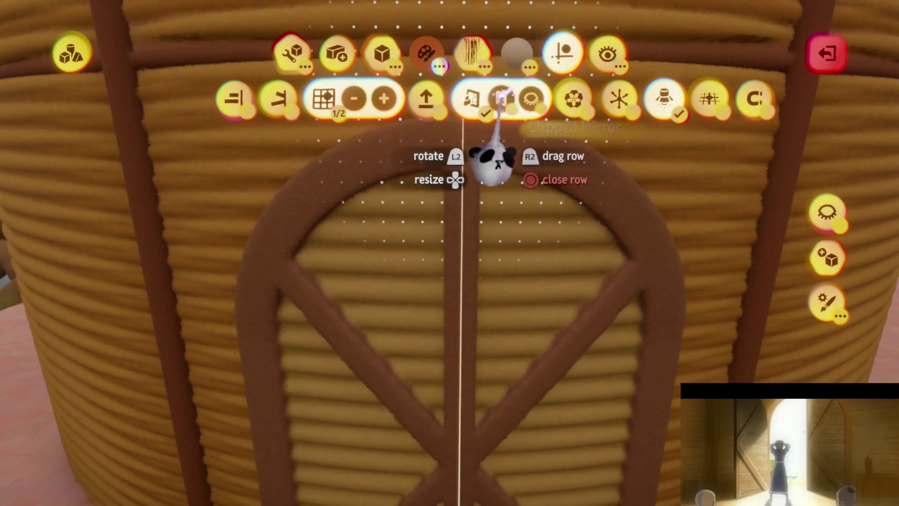
key("Escape")
key("Escape")
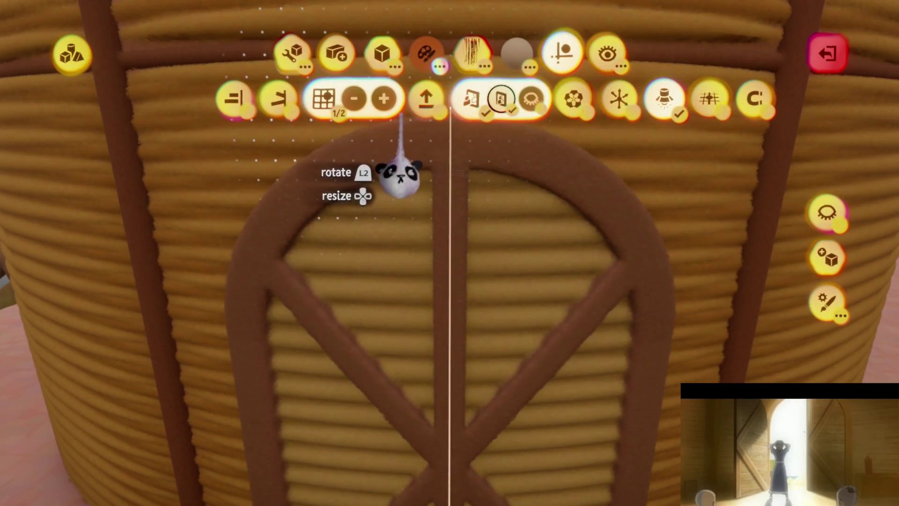
key("Escape")
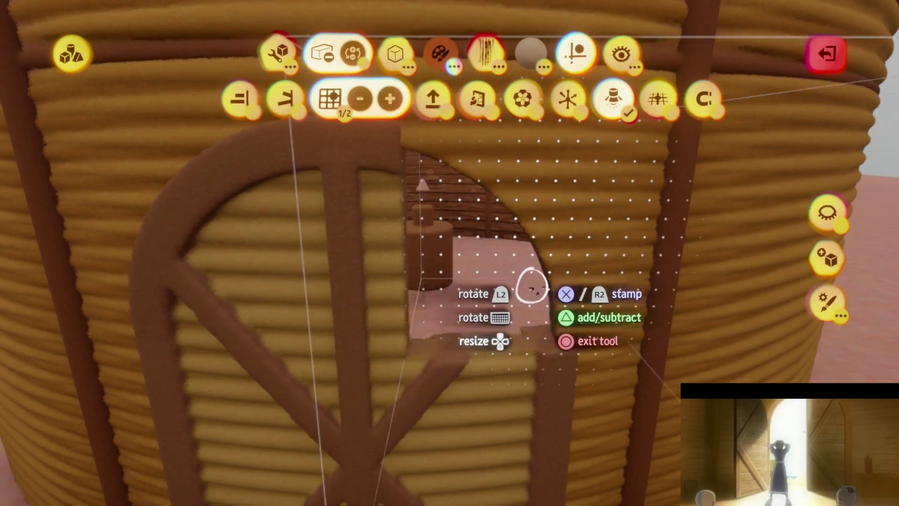
scroll(531, 284, "down", 5)
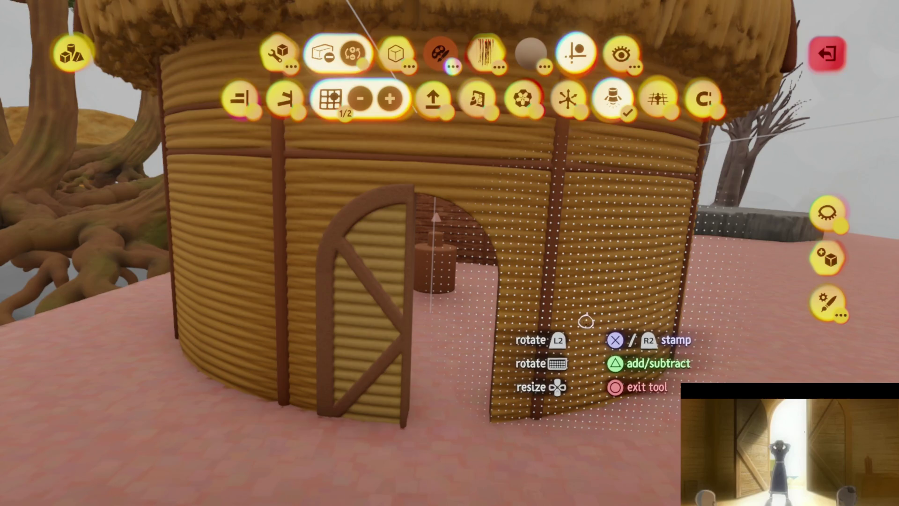
key("Escape")
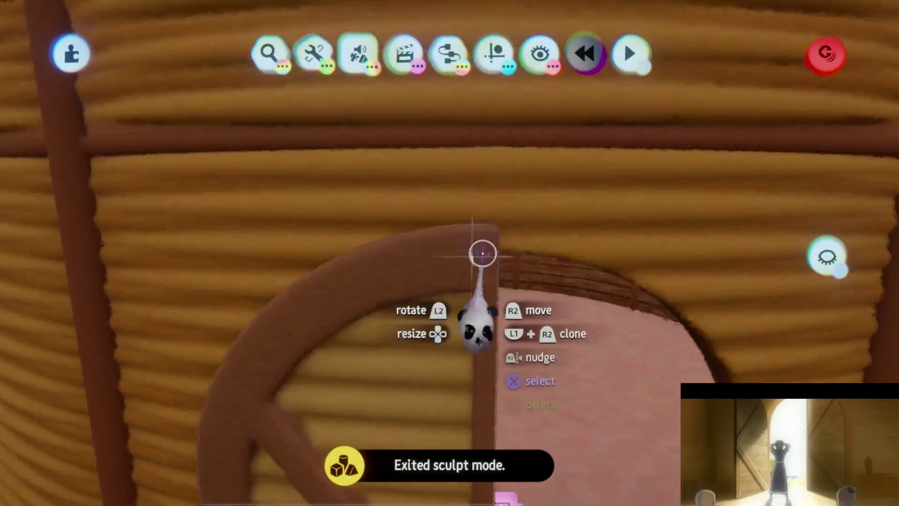
scroll(485, 263, "down", 5)
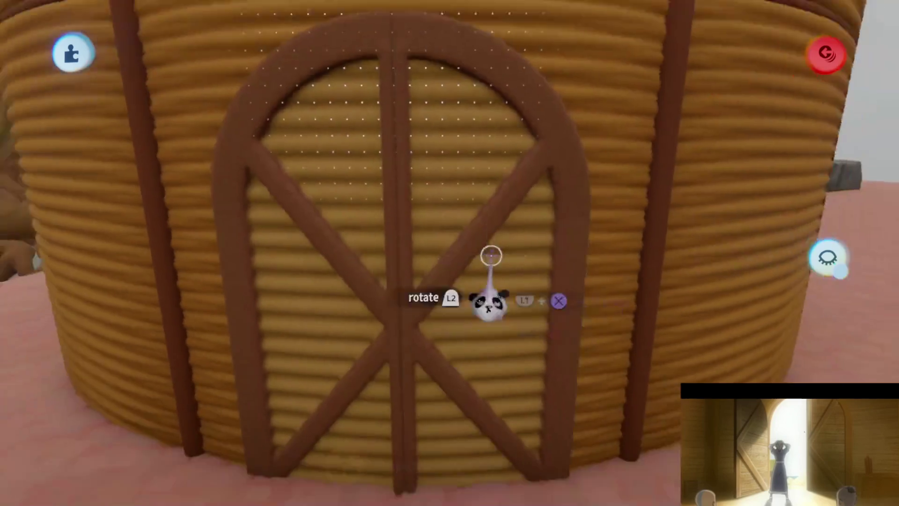
scroll(491, 256, "down", 5)
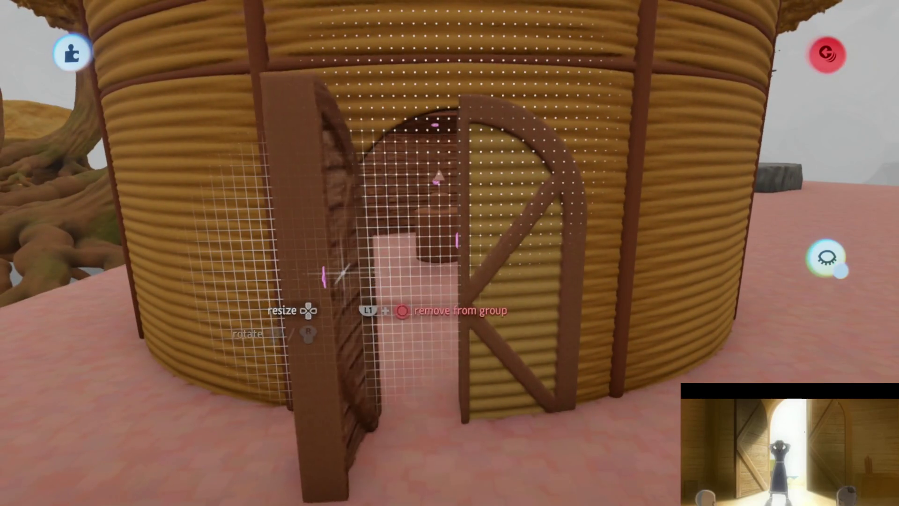
mouse_move(531, 333)
middle_mouse_down()
mouse_move(472, 357)
mouse_move(465, 347)
mouse_move(468, 367)
mouse_move(473, 281)
mouse_move(482, 278)
middle_mouse_up()
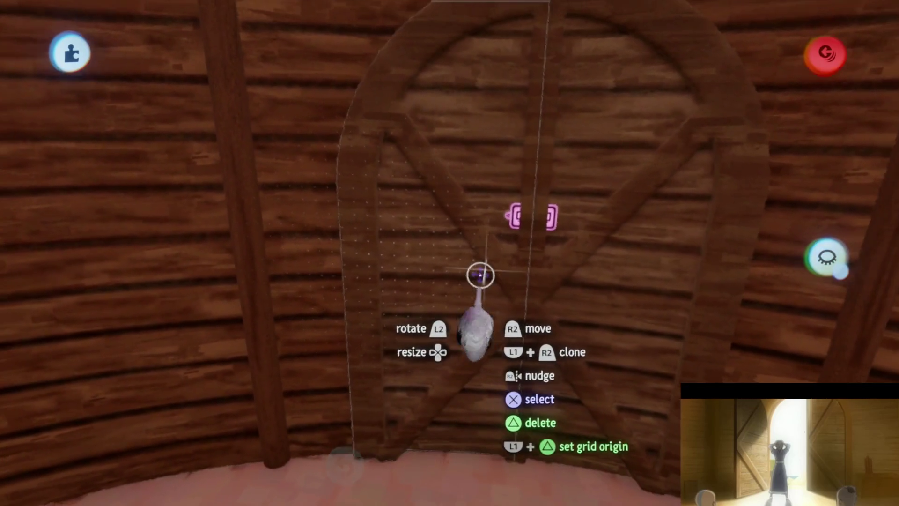
left_click_drag(480, 274, 402, 309)
key("ctrl+z")
mouse_move(477, 261)
middle_mouse_down()
mouse_move(468, 271)
mouse_move(487, 196)
middle_mouse_up()
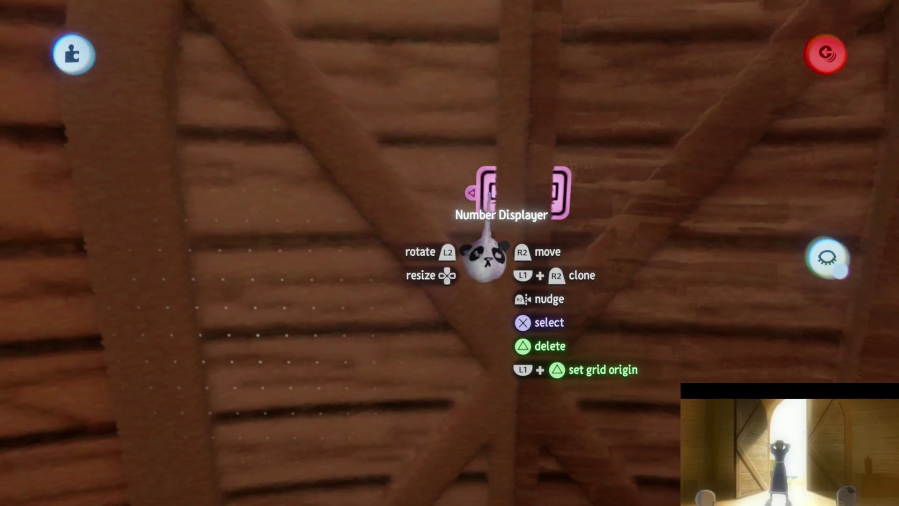
mouse_move(474, 270)
middle_mouse_down()
mouse_move(462, 307)
mouse_move(550, 162)
middle_mouse_up()
mouse_move(539, 265)
middle_mouse_down()
mouse_move(514, 267)
mouse_move(518, 277)
middle_mouse_up()
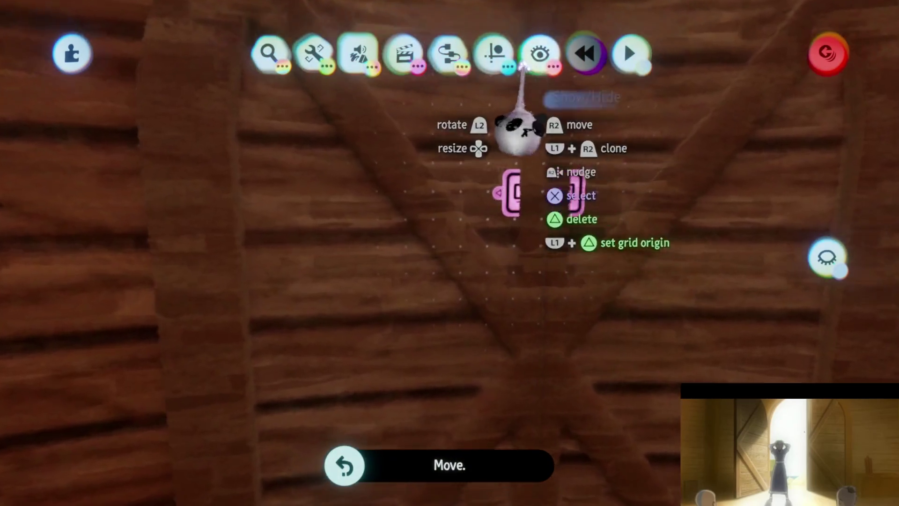
mouse_move(492, 170)
middle_mouse_down()
mouse_move(490, 311)
mouse_move(500, 311)
mouse_move(487, 382)
mouse_move(522, 365)
mouse_move(534, 323)
mouse_move(496, 341)
mouse_move(462, 331)
mouse_move(438, 389)
middle_mouse_up()
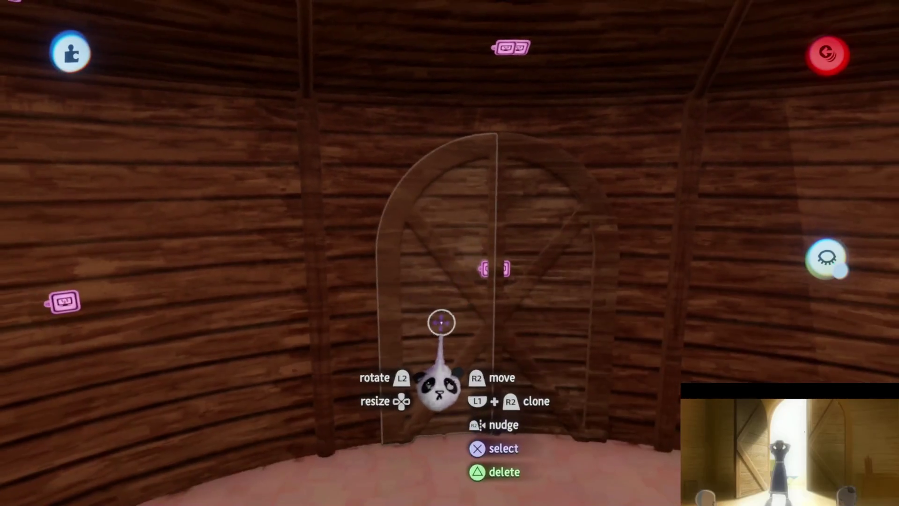
middle_click_drag(441, 323, 452, 317)
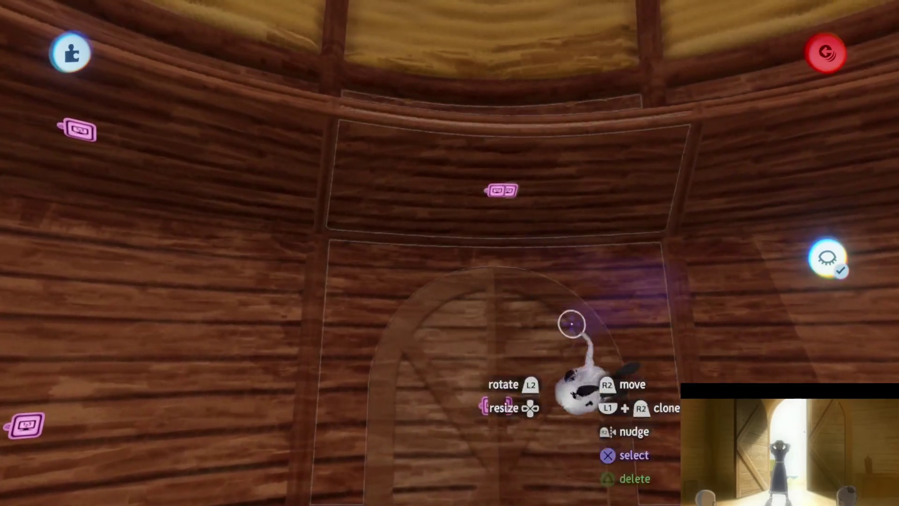
left_click(570, 322)
key("Escape")
mouse_move(457, 291)
middle_mouse_down()
mouse_move(459, 331)
mouse_move(443, 295)
middle_mouse_up()
mouse_move(410, 317)
left_mouse_down()
mouse_move(478, 184)
mouse_move(487, 190)
mouse_move(503, 267)
left_mouse_up()
middle_click_drag(505, 202, 458, 283)
mouse_move(651, 313)
middle_mouse_down()
mouse_move(473, 273)
mouse_move(752, 307)
middle_mouse_up()
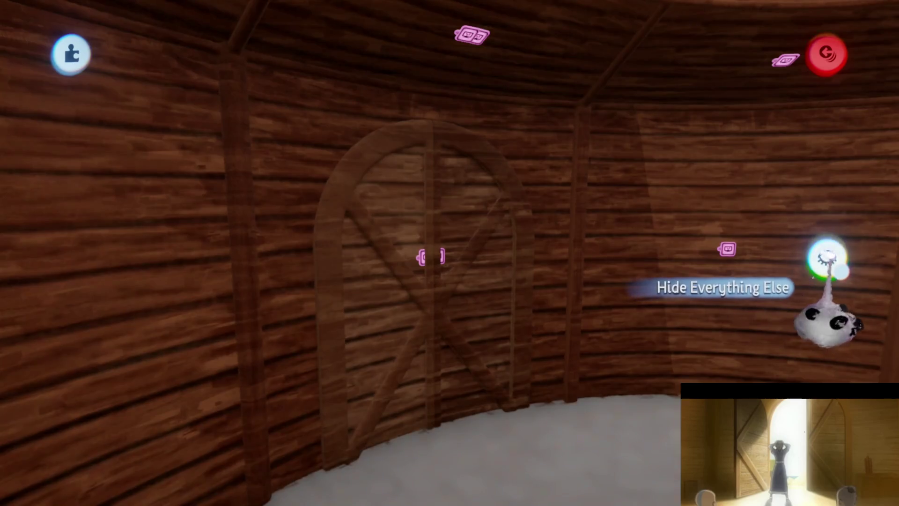
left_click(827, 258)
middle_click_drag(827, 258, 413, 220)
key("Escape")
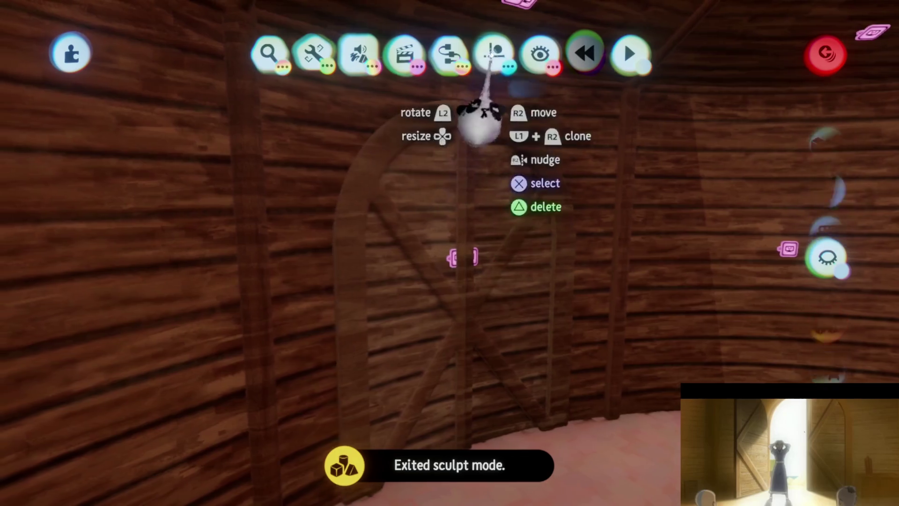
Shift the double door slightly with snapping guides, undoing a trial grid move.
left_click(494, 53)
mouse_move(398, 188)
left_mouse_down()
mouse_move(427, 227)
mouse_move(429, 246)
mouse_move(381, 347)
mouse_move(367, 297)
mouse_move(397, 358)
mouse_move(419, 317)
mouse_move(432, 241)
left_mouse_up()
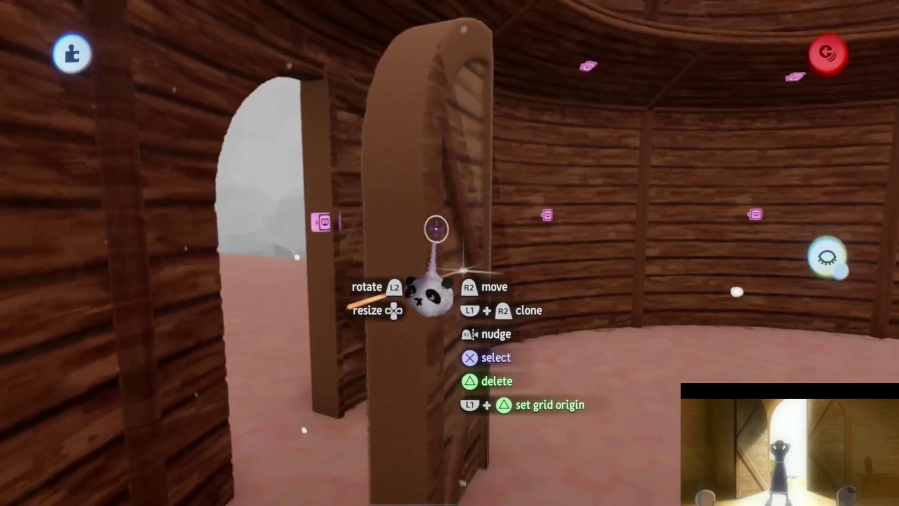
mouse_move(422, 243)
left_mouse_down()
mouse_move(368, 249)
mouse_move(417, 251)
mouse_move(474, 301)
mouse_move(478, 259)
mouse_move(460, 242)
left_mouse_up()
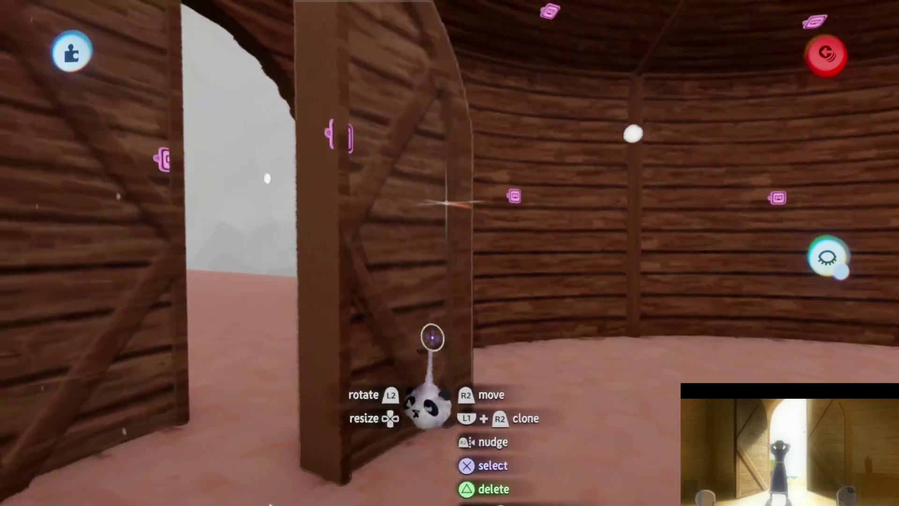
mouse_move(431, 345)
left_mouse_down()
mouse_move(426, 335)
mouse_move(392, 347)
mouse_move(453, 364)
left_mouse_up()
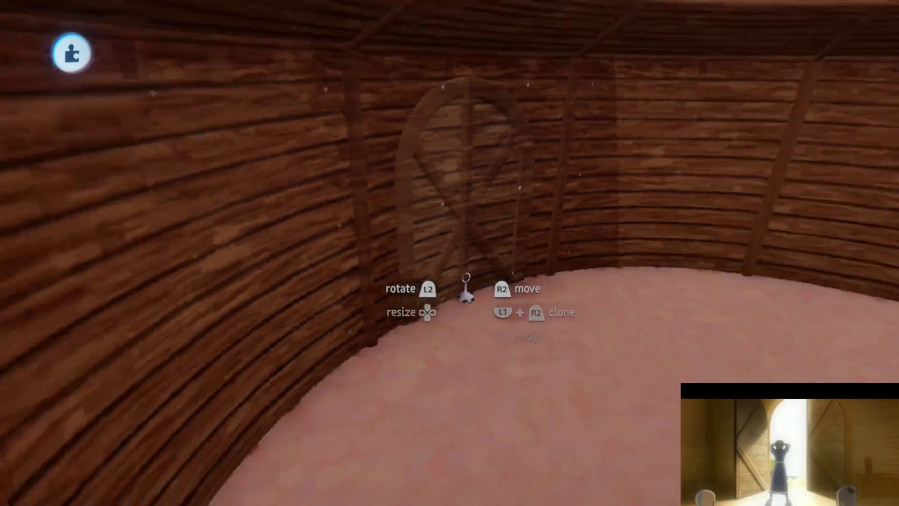
mouse_move(467, 288)
left_mouse_down()
mouse_move(492, 303)
mouse_move(452, 267)
left_mouse_up()
mouse_move(401, 216)
left_mouse_down()
mouse_move(401, 234)
mouse_move(409, 218)
left_mouse_up()
key("ctrl+z")
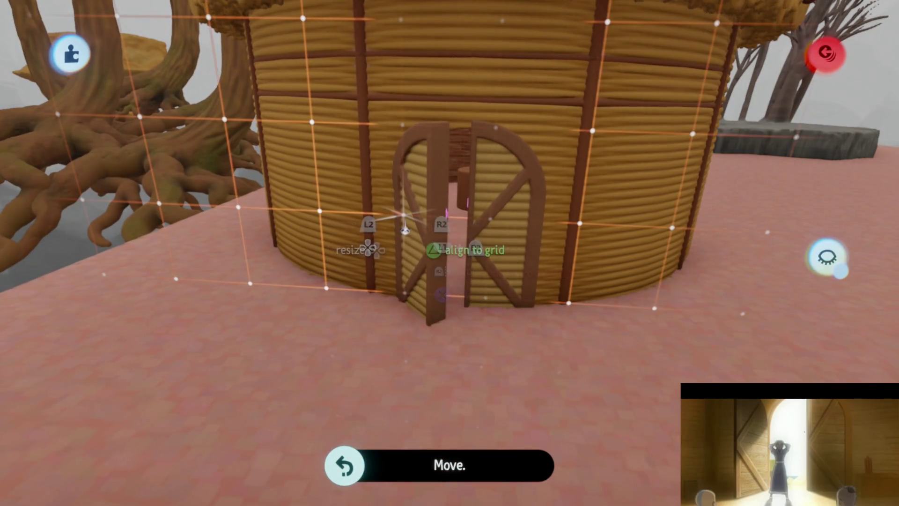
Swing the right door half outward and check the door's sculpture settings.
left_click_drag(540, 220, 539, 233)
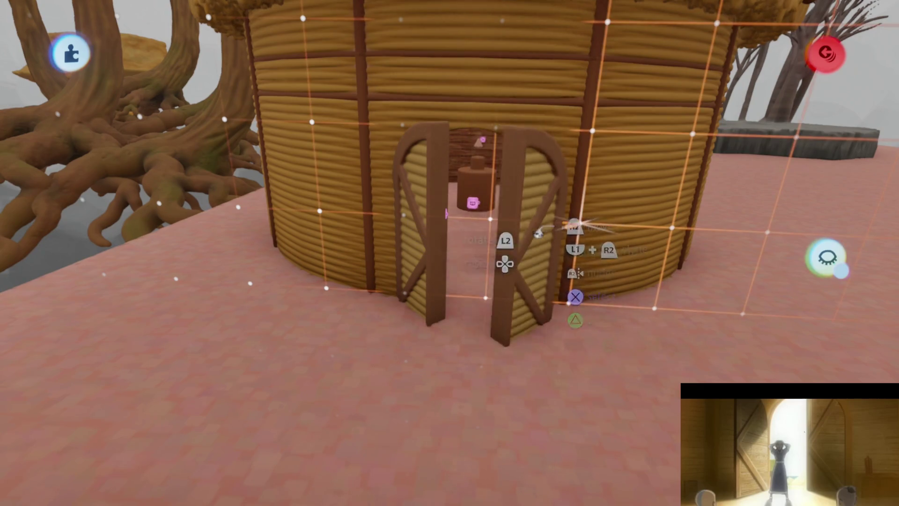
mouse_move(509, 283)
left_mouse_down()
mouse_move(497, 300)
mouse_move(511, 305)
mouse_move(487, 243)
mouse_move(487, 214)
left_mouse_up()
mouse_move(399, 217)
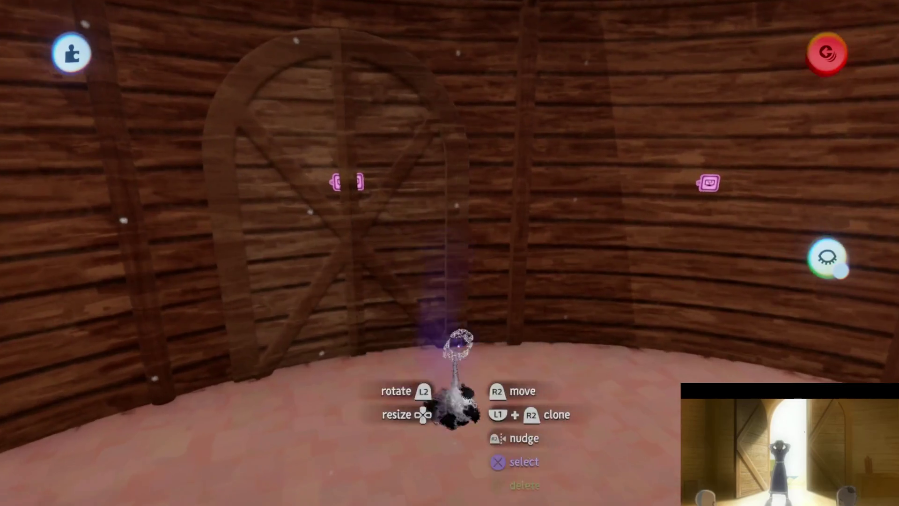
scroll(458, 324, "up", 5)
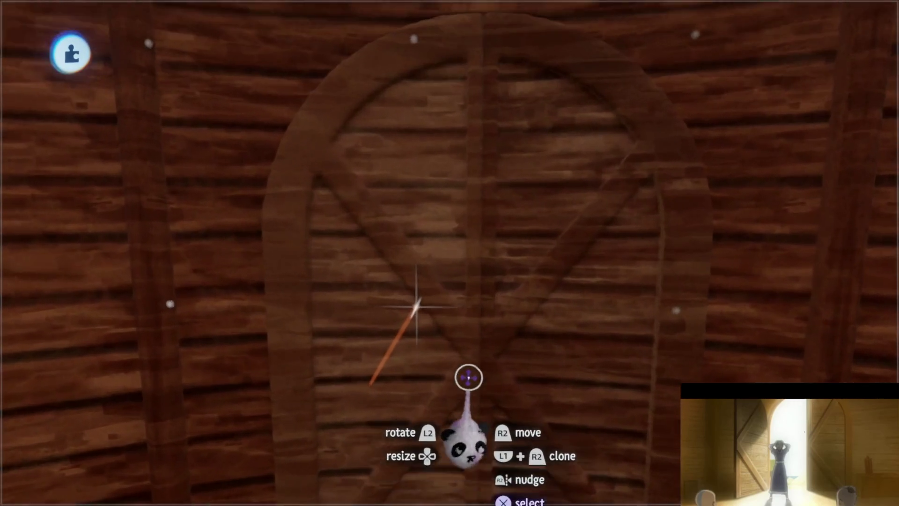
scroll(470, 352, "down", 5)
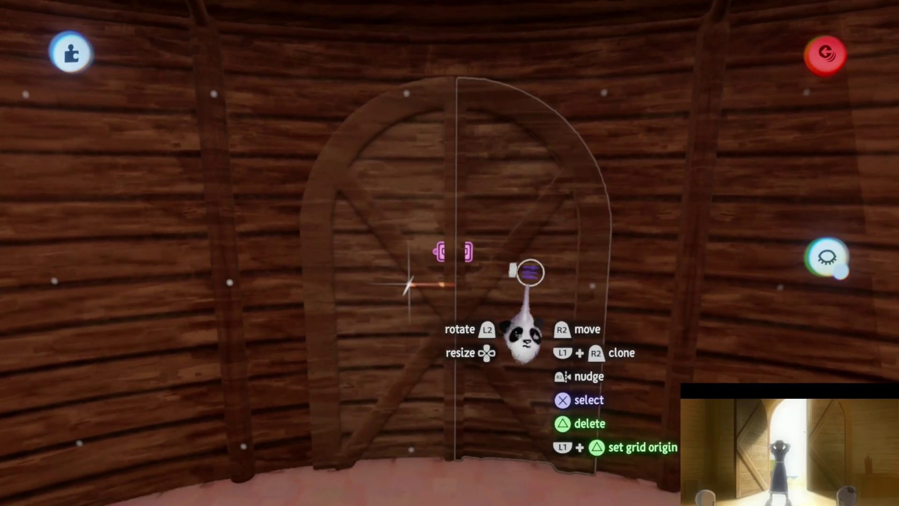
left_click(529, 271)
key("Escape")
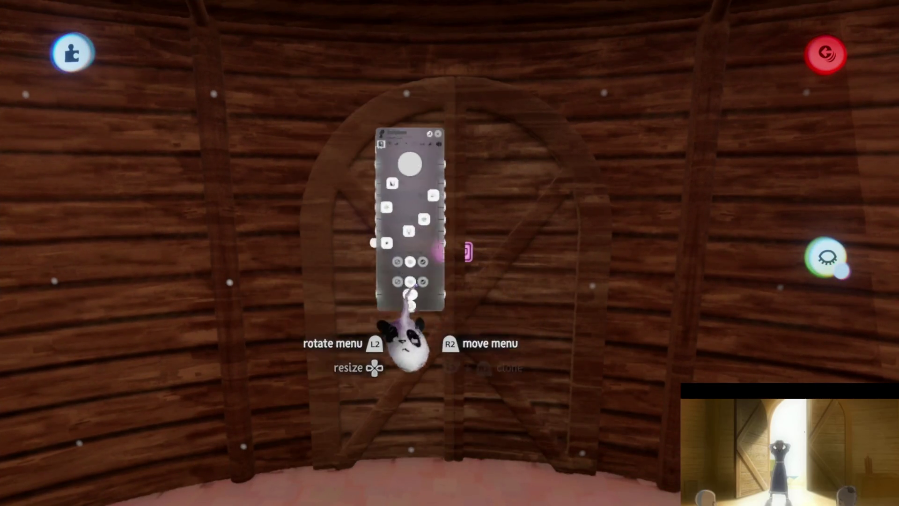
key("Escape")
Return the door into the doorway, then select and grab the arched double door.
scroll(474, 293, "up", 5)
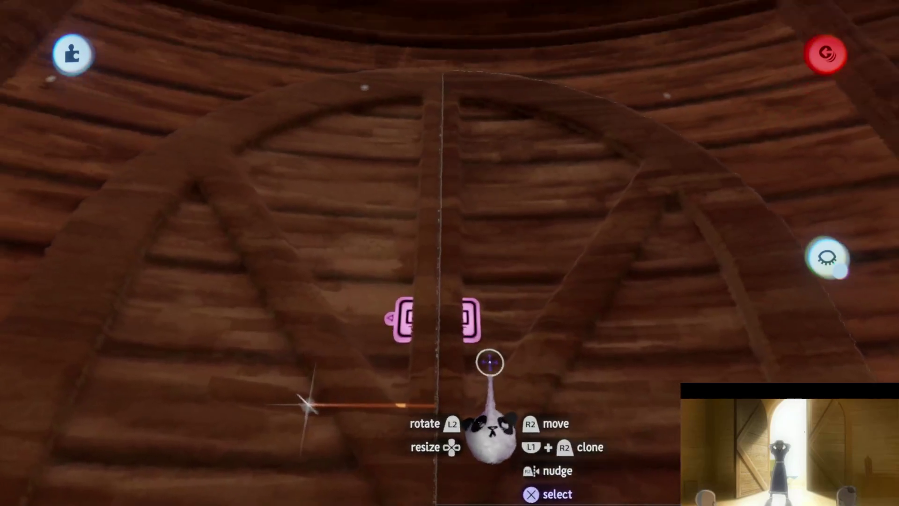
scroll(490, 362, "down", 5)
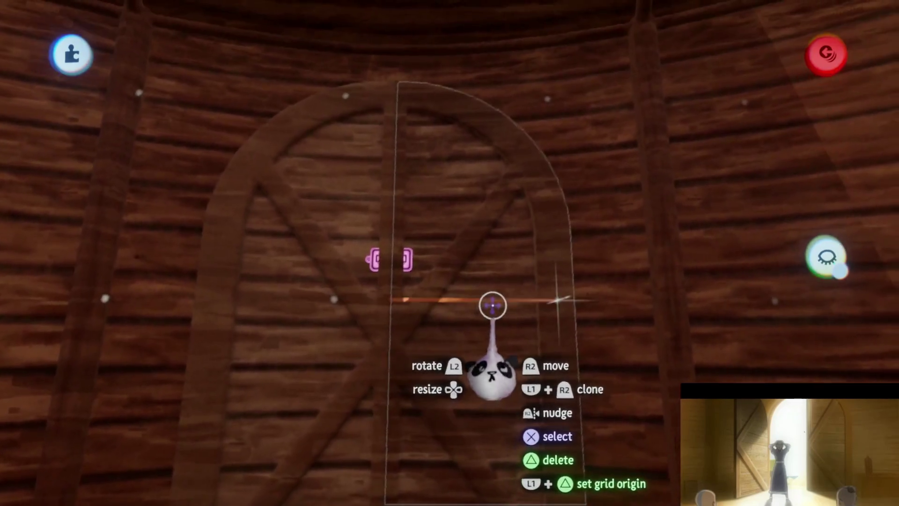
left_click(490, 302)
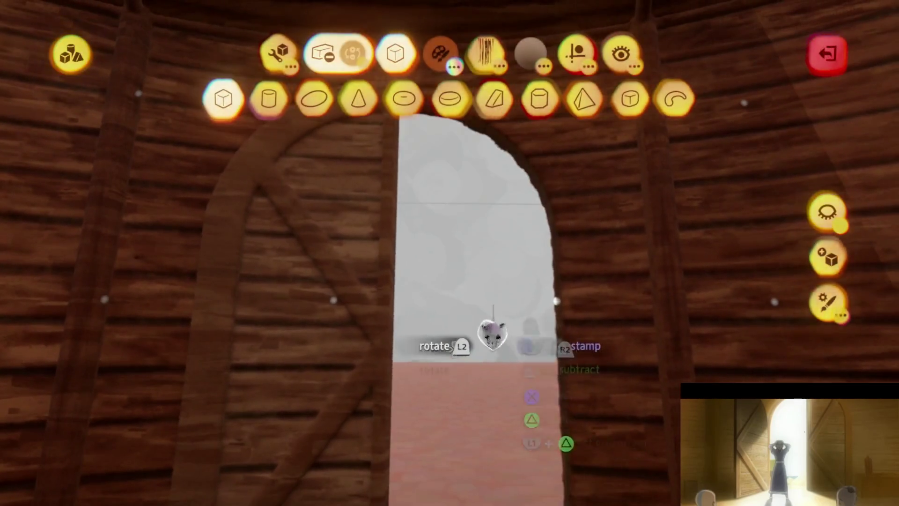
key("Escape")
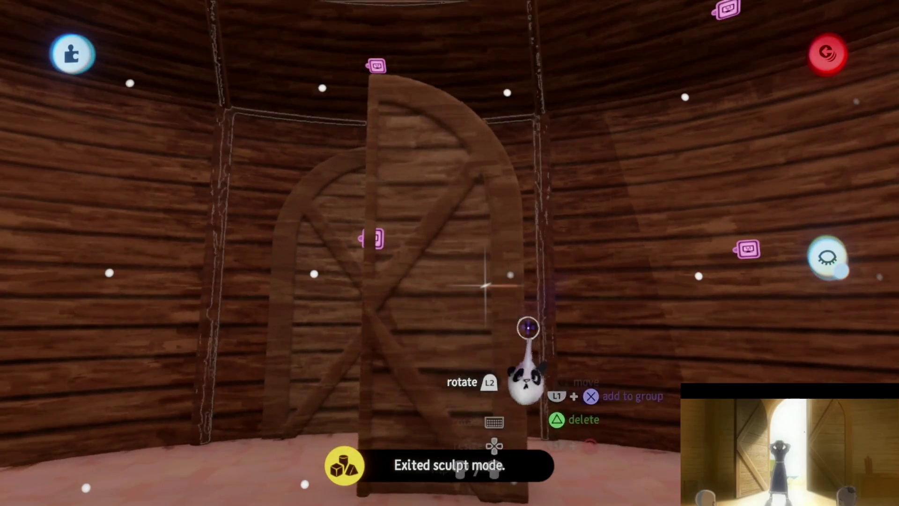
key("ctrl+z")
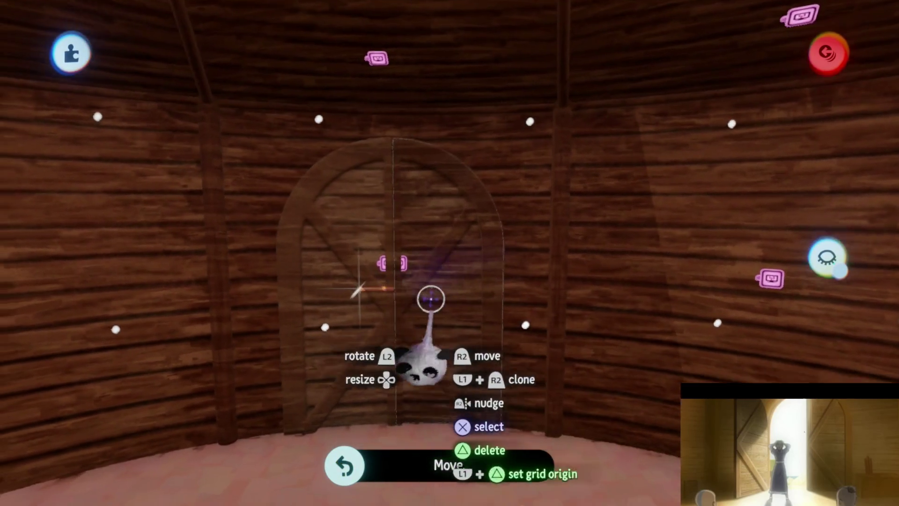
scroll(425, 299, "down", 5)
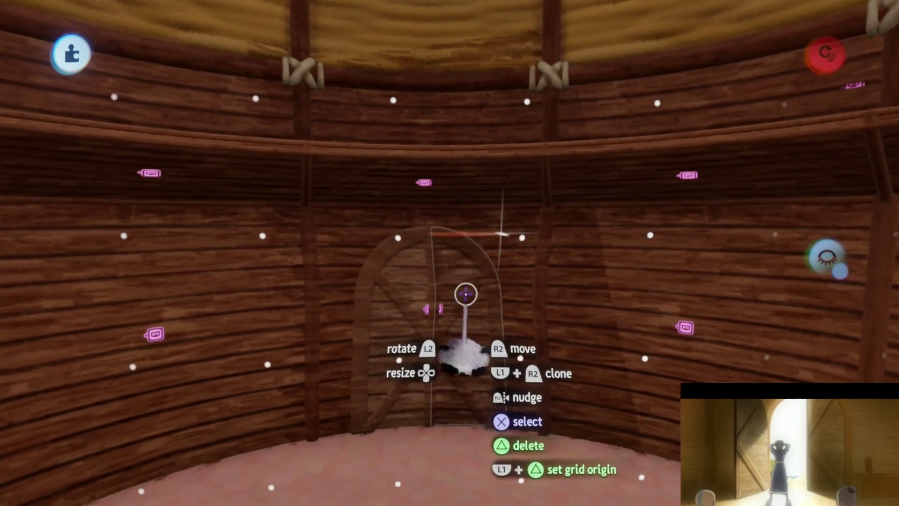
left_click(466, 294)
scroll(471, 276, "up", 3)
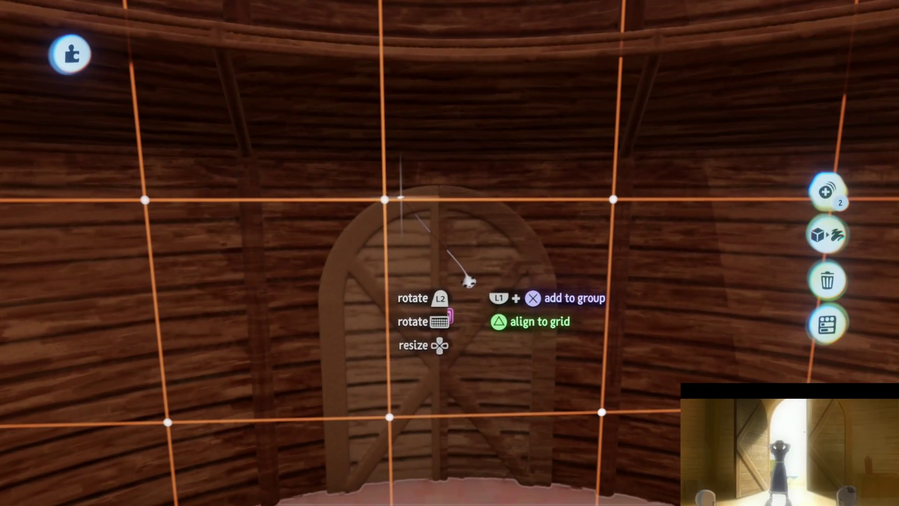
left_click(484, 366)
Set the double door against the inside wall and slide it left into the archway.
mouse_move(482, 361)
left_mouse_down()
mouse_move(457, 342)
mouse_move(484, 362)
left_mouse_up()
scroll(484, 361, "down", 5)
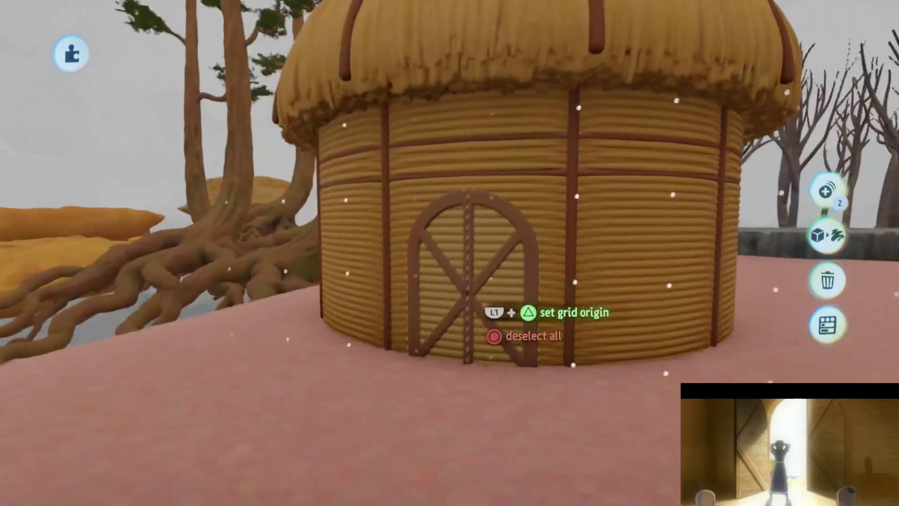
scroll(483, 323, "down", 5)
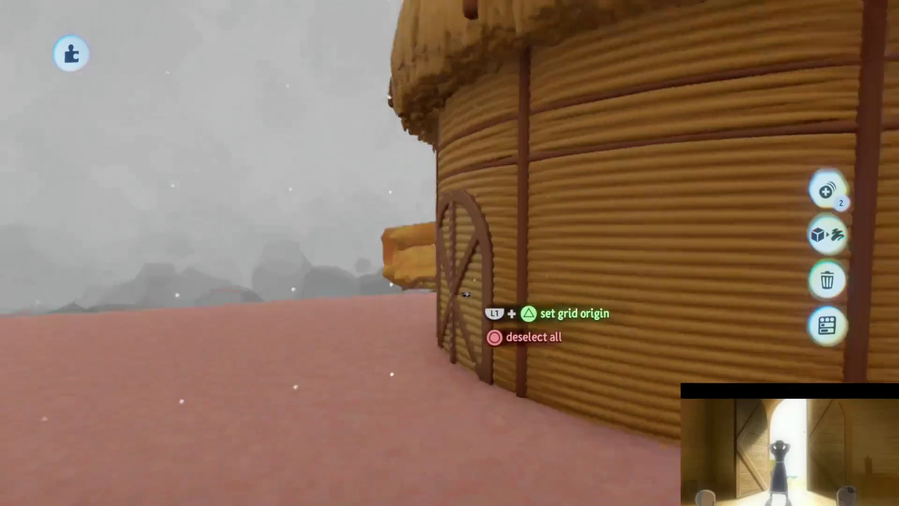
scroll(484, 323, "right", 10)
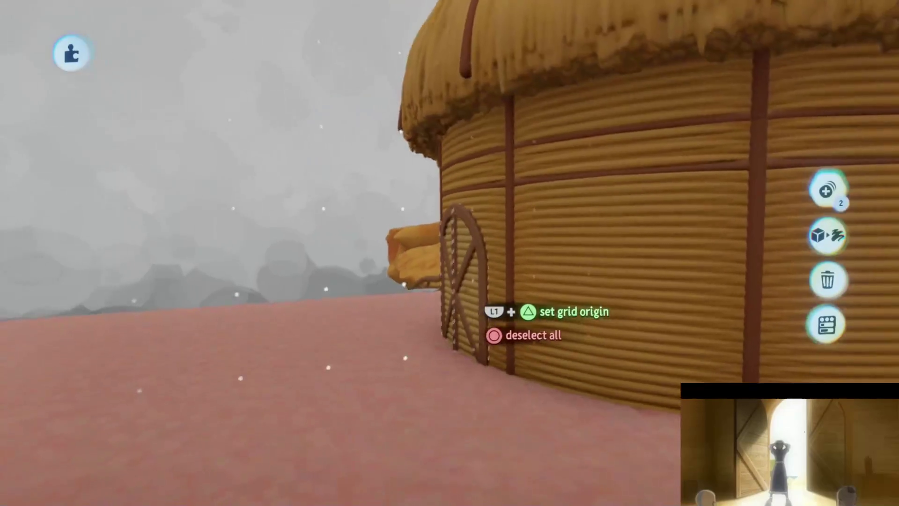
scroll(484, 323, "right", 5)
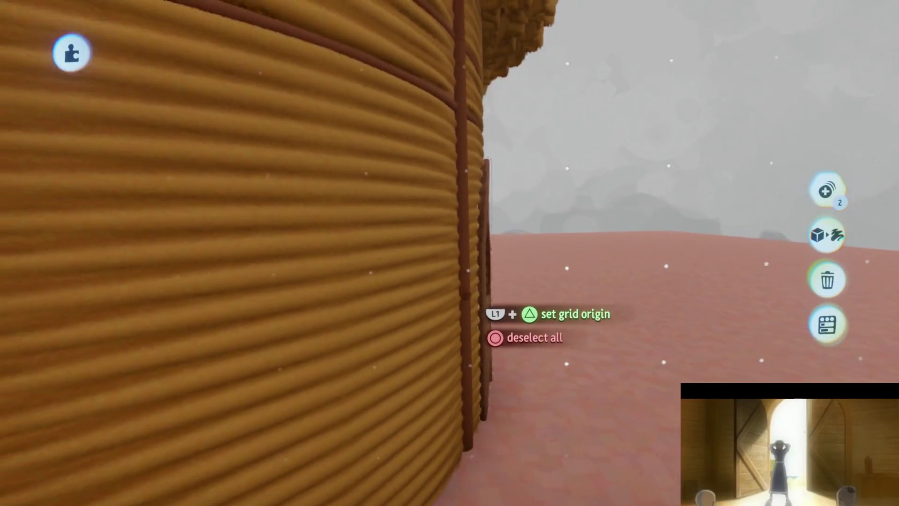
scroll(485, 323, "down", 5)
scroll(485, 323, "down", 5)
scroll(485, 323, "right", 5)
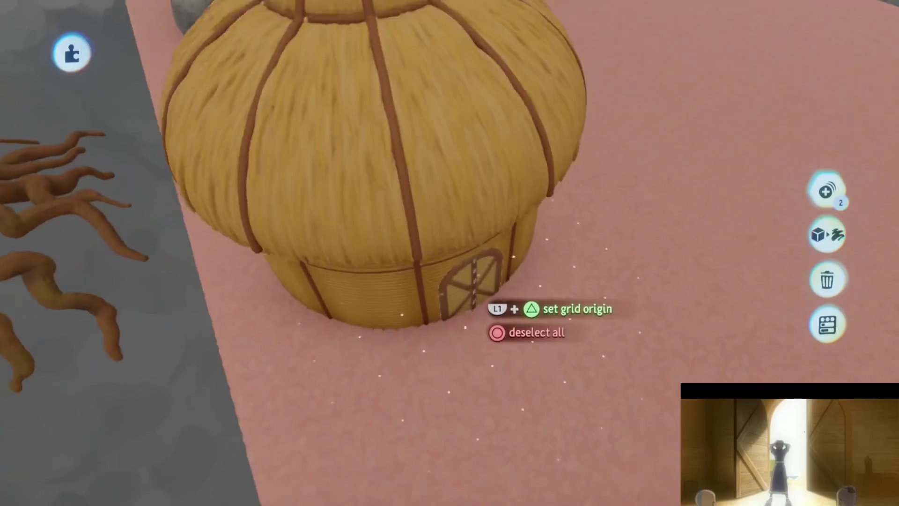
scroll(484, 323, "up", 5)
scroll(466, 288, "up", 10)
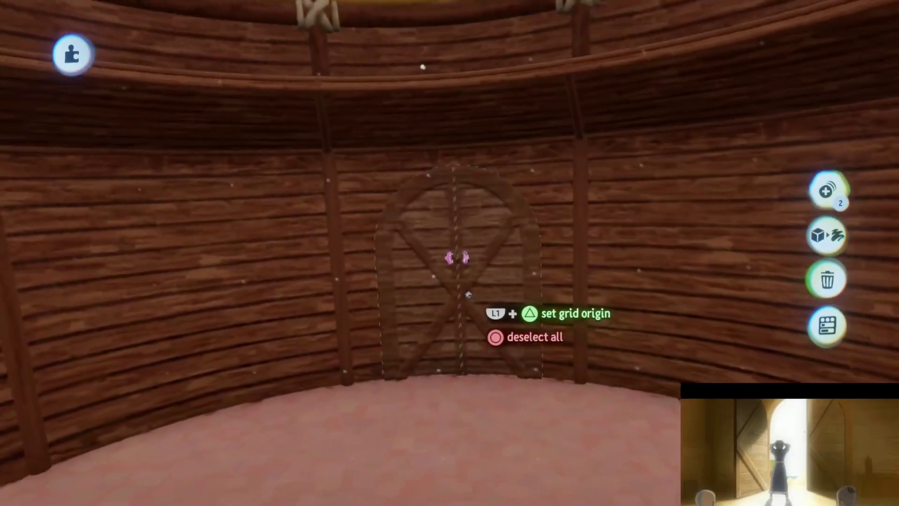
scroll(431, 363, "down", 5)
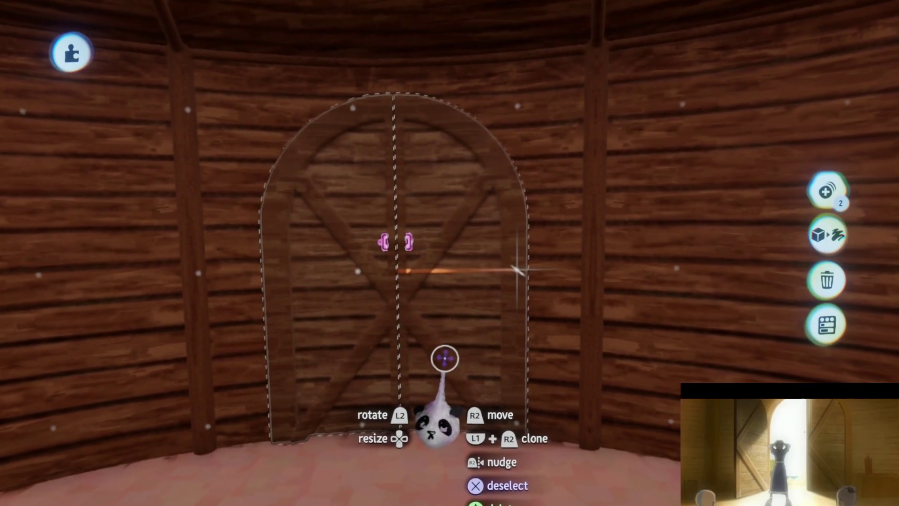
scroll(445, 358, "up", 2)
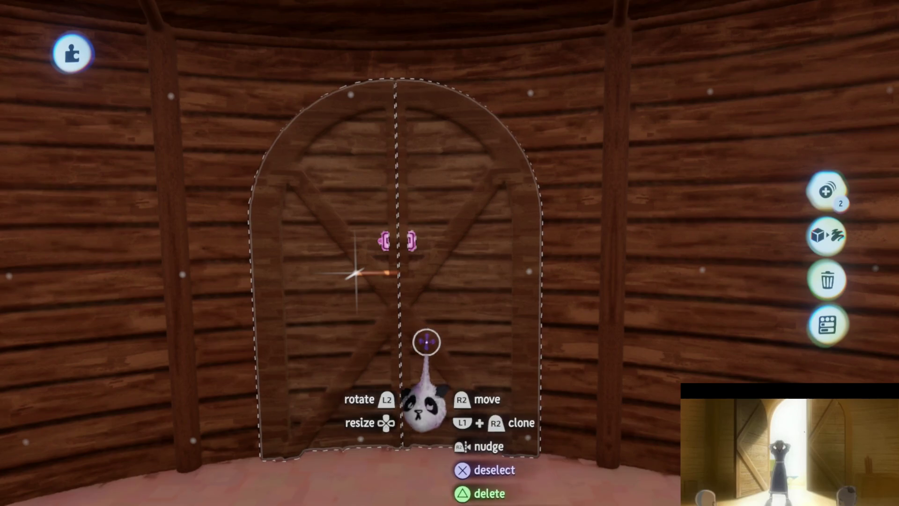
mouse_move(445, 280)
middle_mouse_down()
mouse_move(458, 285)
mouse_move(453, 265)
mouse_move(386, 234)
mouse_move(434, 259)
mouse_move(442, 398)
mouse_move(450, 353)
mouse_move(441, 361)
mouse_move(438, 333)
middle_mouse_up()
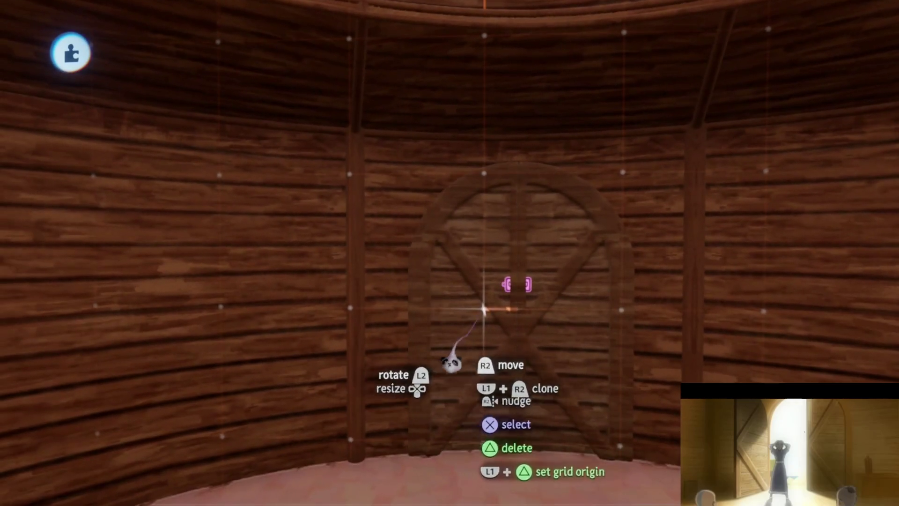
left_click_drag(648, 289, 498, 322)
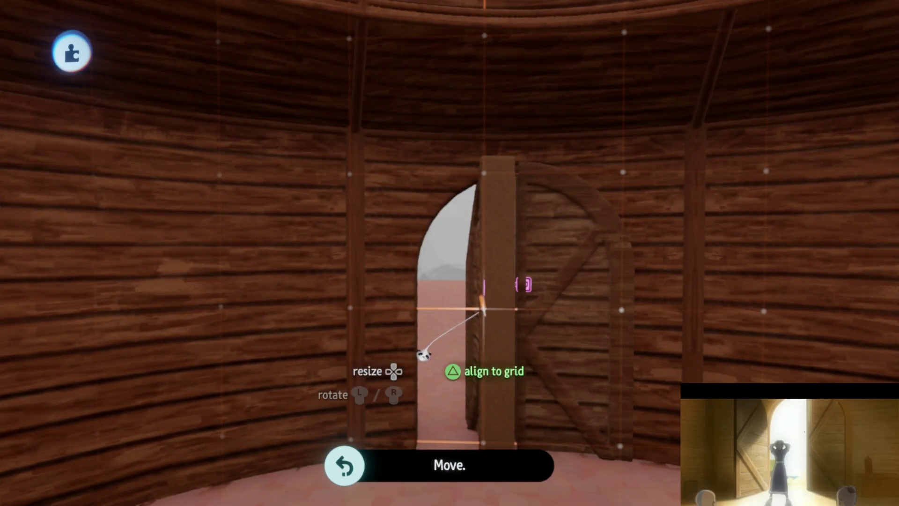
Delete the unwanted hut wall piece.
mouse_move(461, 370)
middle_mouse_down()
mouse_move(461, 316)
mouse_move(437, 274)
mouse_move(450, 248)
mouse_move(470, 358)
mouse_move(478, 217)
mouse_move(487, 291)
mouse_move(381, 245)
mouse_move(401, 249)
mouse_move(439, 282)
middle_mouse_up()
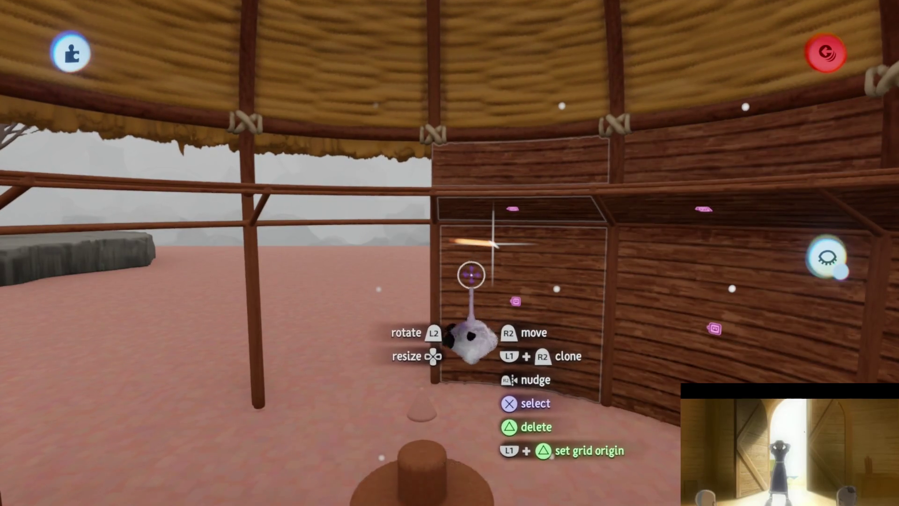
key("Delete")
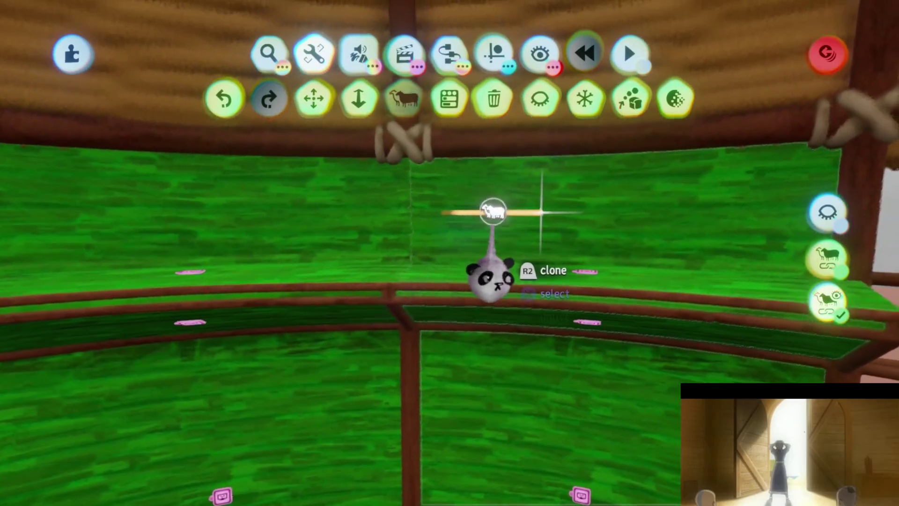
key("Escape")
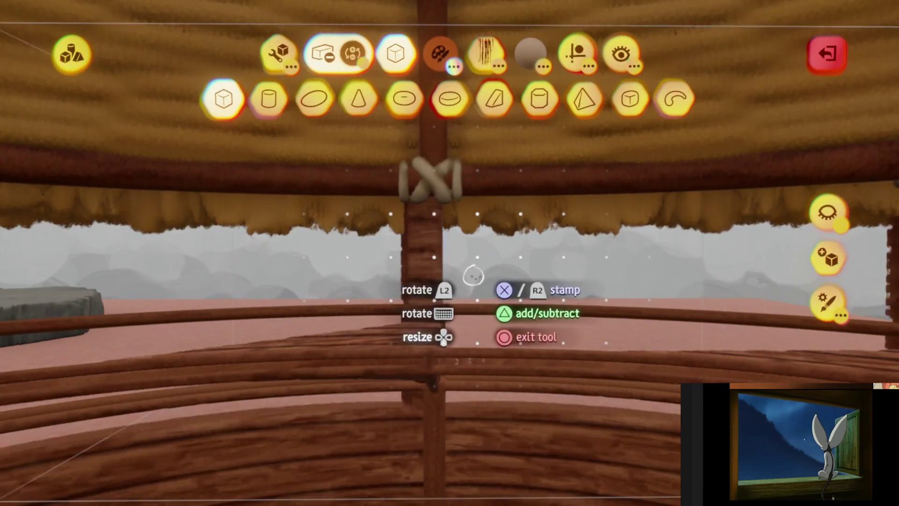
Leave the wall panel's sculpt mode and place a clone of it against the hut wall.
key("Escape")
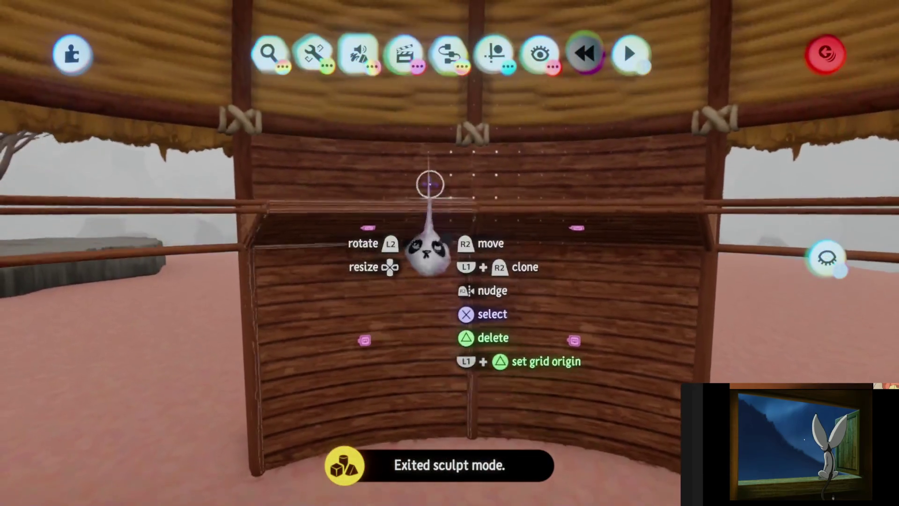
key("ctrl+z")
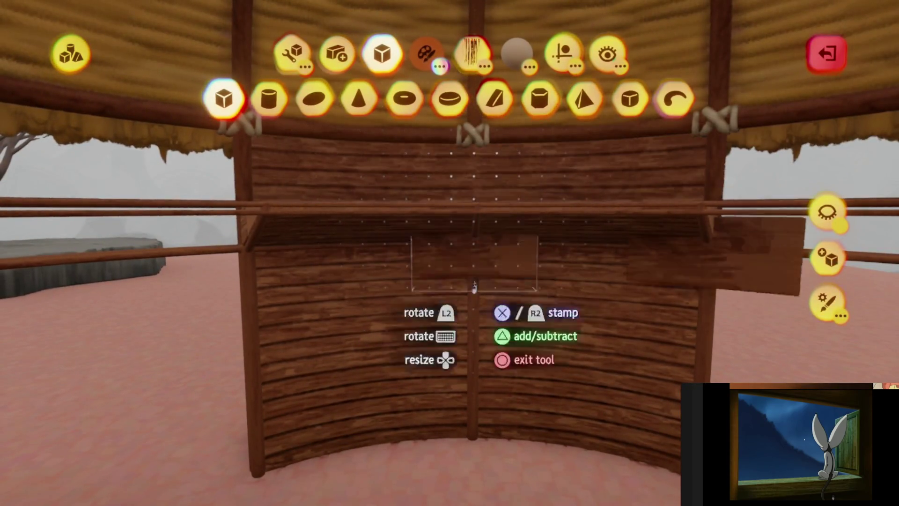
key("Escape")
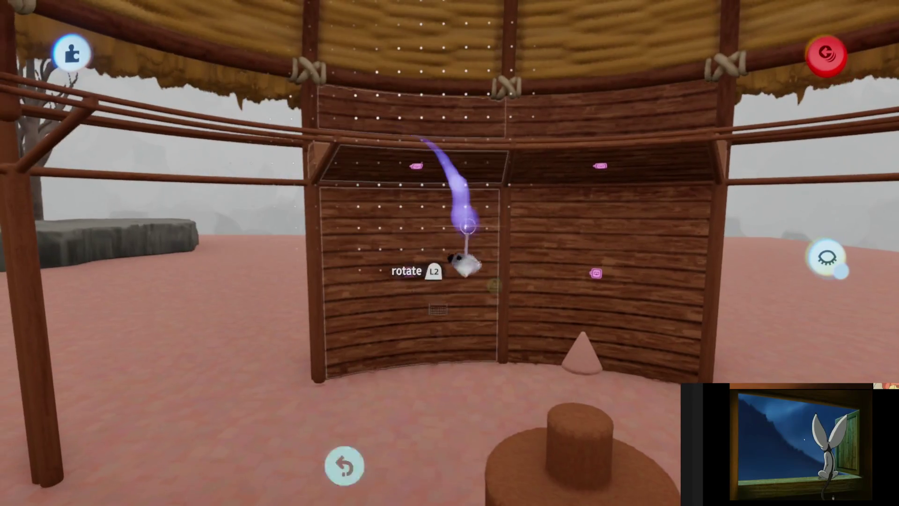
left_click_drag(466, 230, 442, 215)
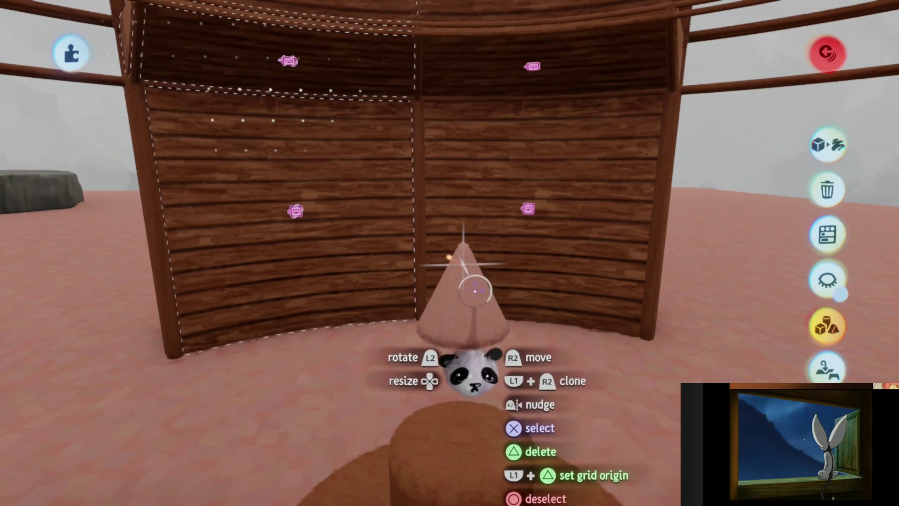
left_click_drag(475, 289, 475, 277)
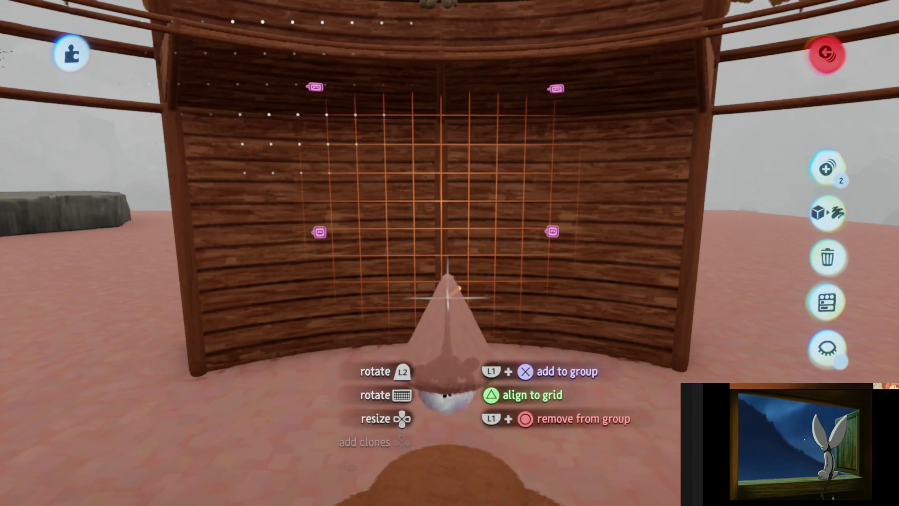
left_click(450, 300)
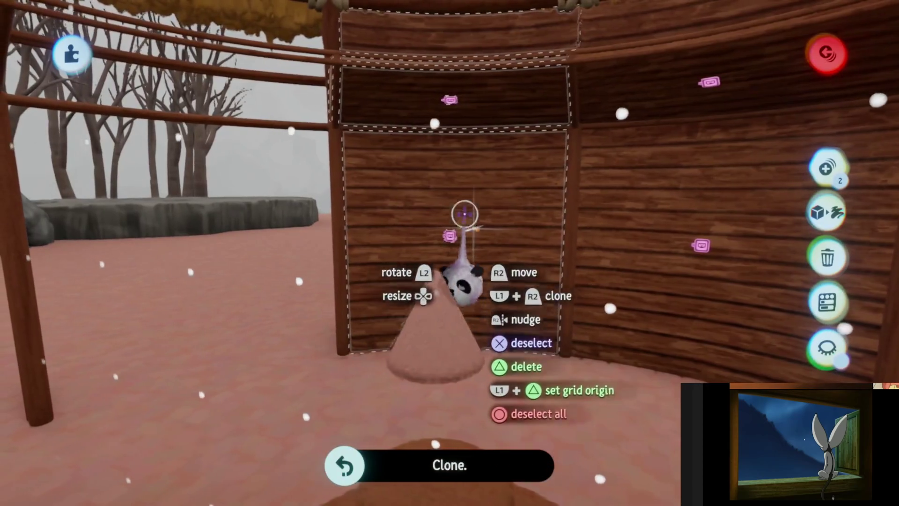
Deselect the panel and start sculpting the panel below the roof beam.
key("Escape")
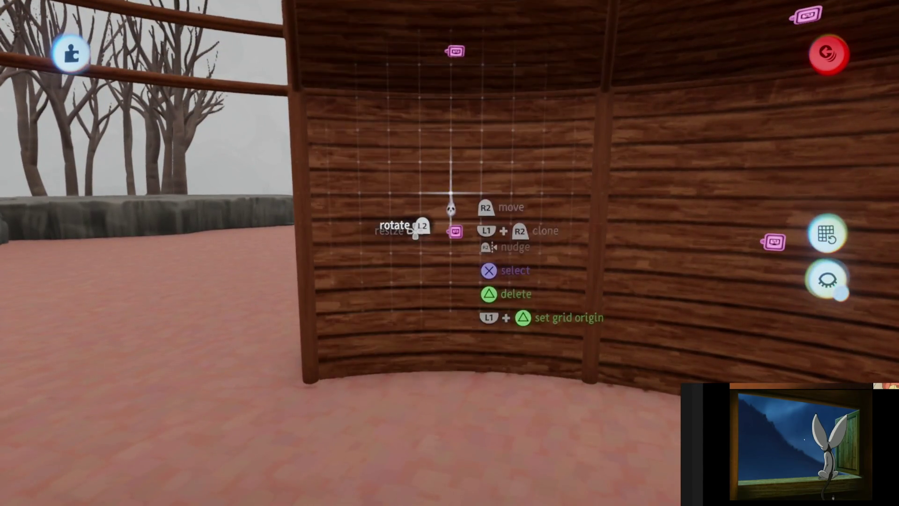
mouse_move(449, 208)
middle_mouse_down()
mouse_move(466, 317)
mouse_move(479, 259)
mouse_move(536, 345)
mouse_move(468, 299)
middle_mouse_up()
key("Tab")
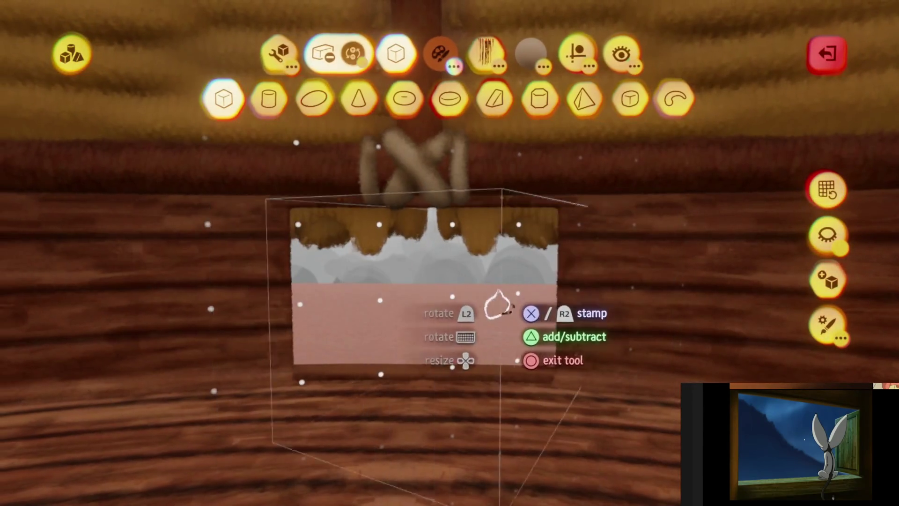
Reopen sculpting on the wall panel and frame the window cut-out.
key("Escape")
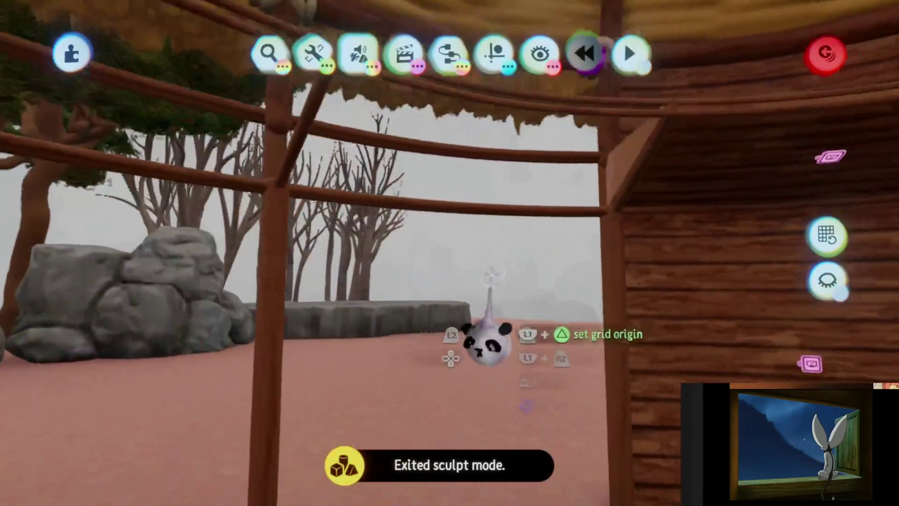
mouse_move(487, 342)
middle_mouse_down()
mouse_move(502, 361)
mouse_move(526, 321)
middle_mouse_up()
key("Tab")
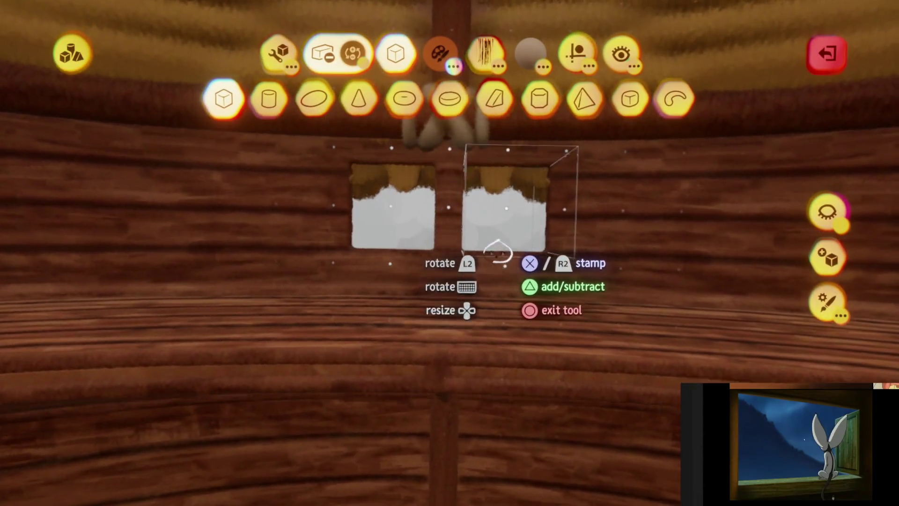
scroll(498, 253, "up", 3)
mouse_move(482, 275)
middle_mouse_down()
mouse_move(468, 295)
mouse_move(473, 311)
mouse_move(457, 327)
mouse_move(485, 314)
middle_mouse_up()
mouse_move(565, 337)
middle_mouse_down()
mouse_move(514, 322)
mouse_move(524, 337)
mouse_move(514, 323)
mouse_move(515, 356)
mouse_move(534, 303)
mouse_move(528, 349)
mouse_move(532, 316)
mouse_move(515, 361)
mouse_move(518, 297)
mouse_move(550, 213)
mouse_move(526, 337)
mouse_move(562, 345)
mouse_move(552, 337)
middle_mouse_up()
key("Escape")
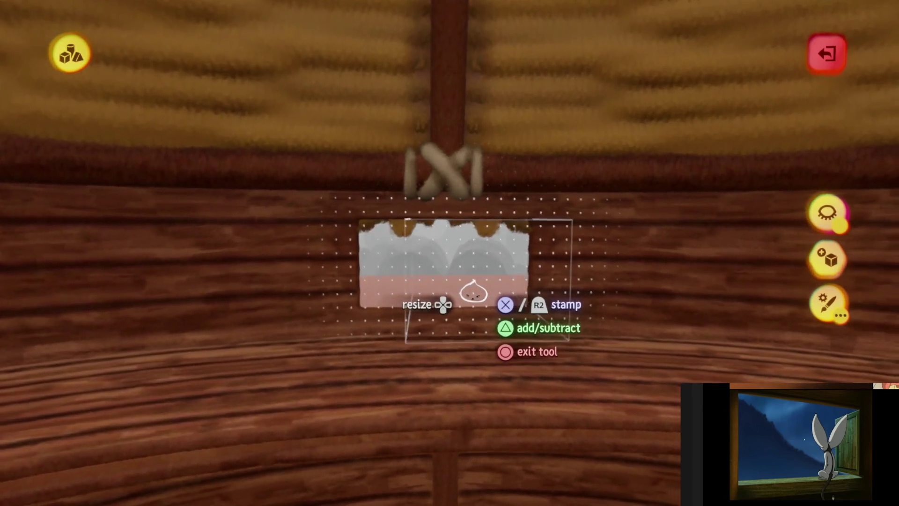
Narrow the window opening, then select and reposition the curved wall panel.
scroll(474, 293, "up", 3)
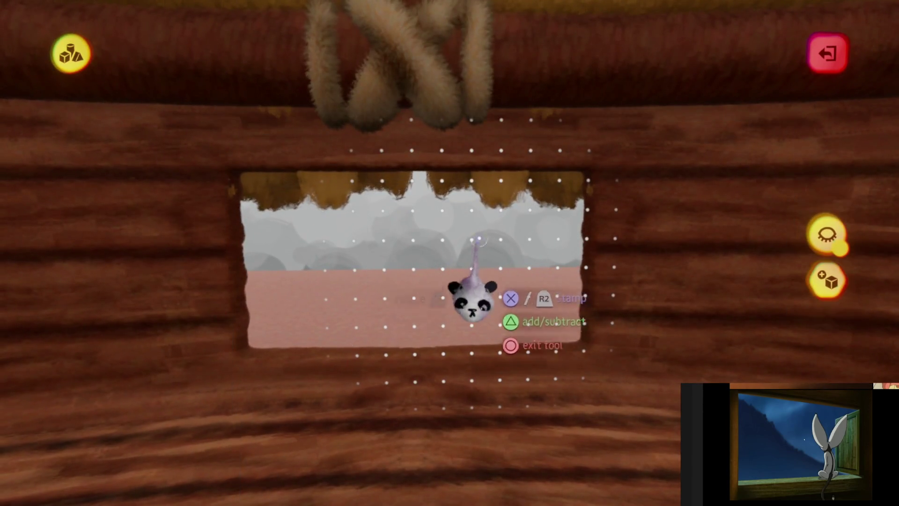
key("Escape")
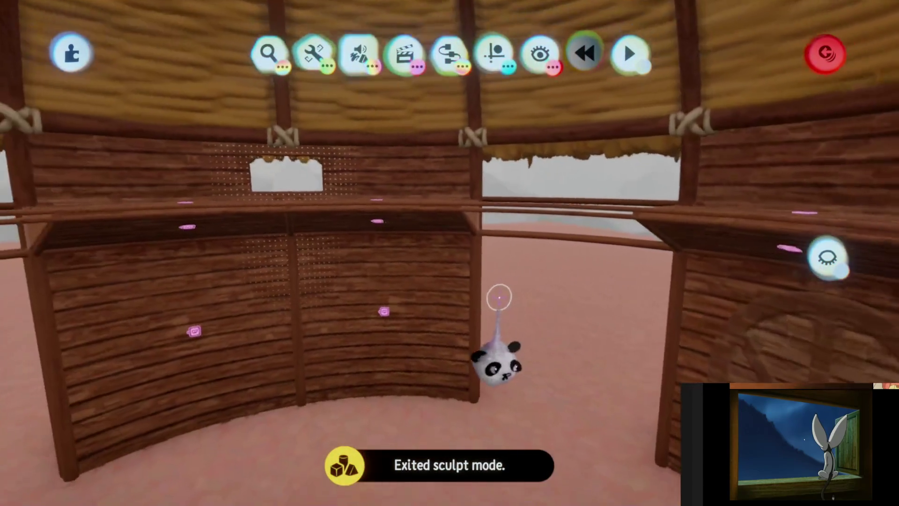
mouse_move(452, 269)
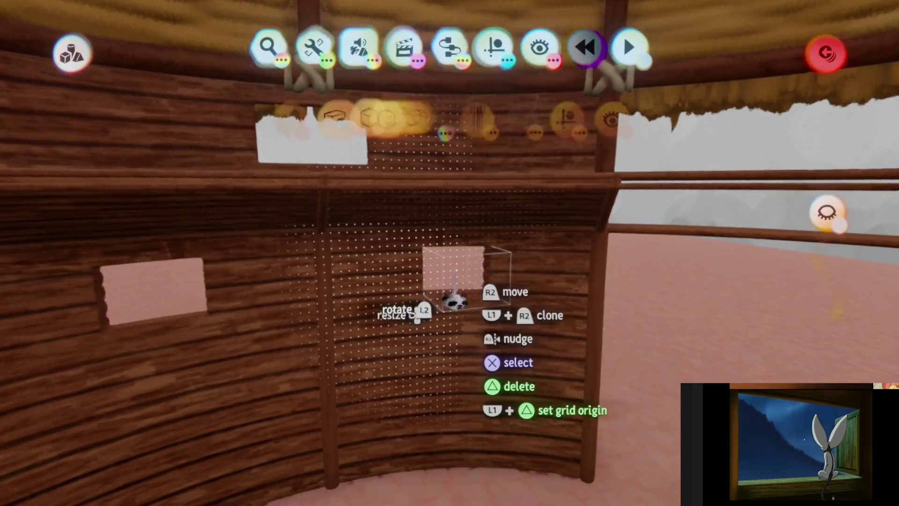
key("Escape")
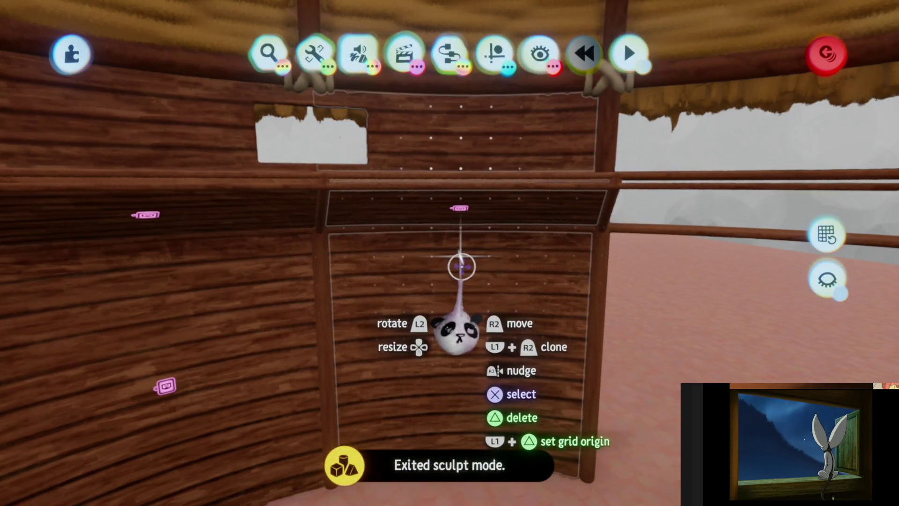
mouse_move(461, 265)
left_mouse_down()
mouse_move(458, 277)
mouse_move(459, 258)
mouse_move(460, 281)
left_mouse_up()
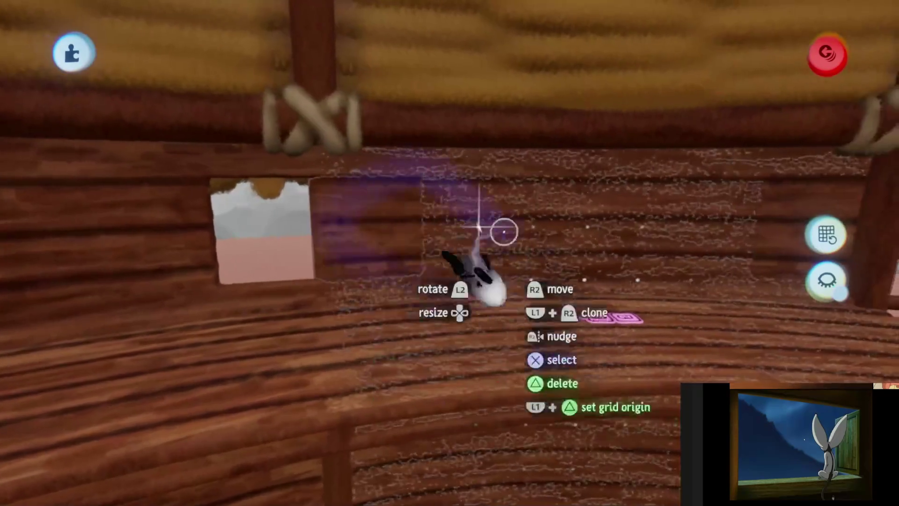
mouse_move(504, 231)
middle_mouse_down()
mouse_move(413, 257)
mouse_move(487, 315)
mouse_move(512, 311)
mouse_move(452, 315)
mouse_move(500, 209)
mouse_move(438, 258)
mouse_move(464, 221)
middle_mouse_up()
left_click(464, 220)
mouse_move(420, 219)
left_mouse_down()
mouse_move(446, 237)
mouse_move(498, 217)
mouse_move(589, 230)
mouse_move(536, 220)
left_mouse_up()
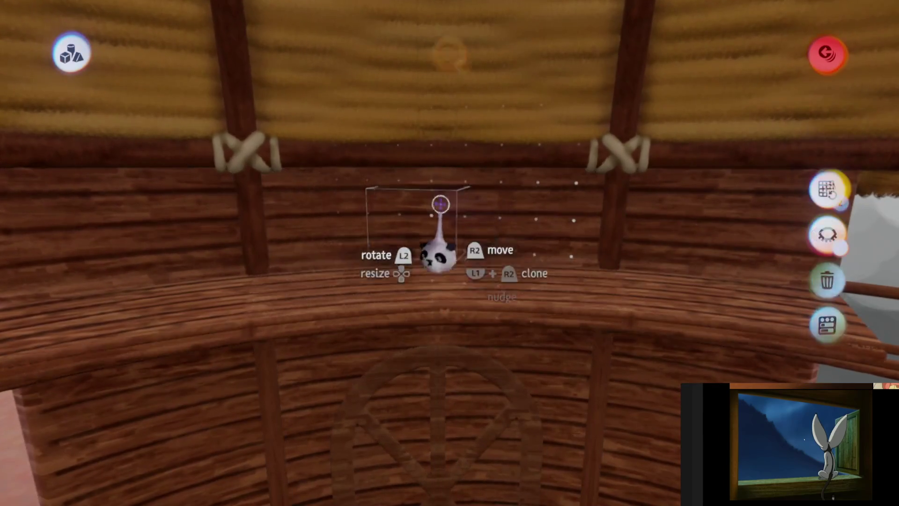
Cut a rectangular window into the wall panel with a subtract box stamp and Mirror guides.
double_click(440, 203)
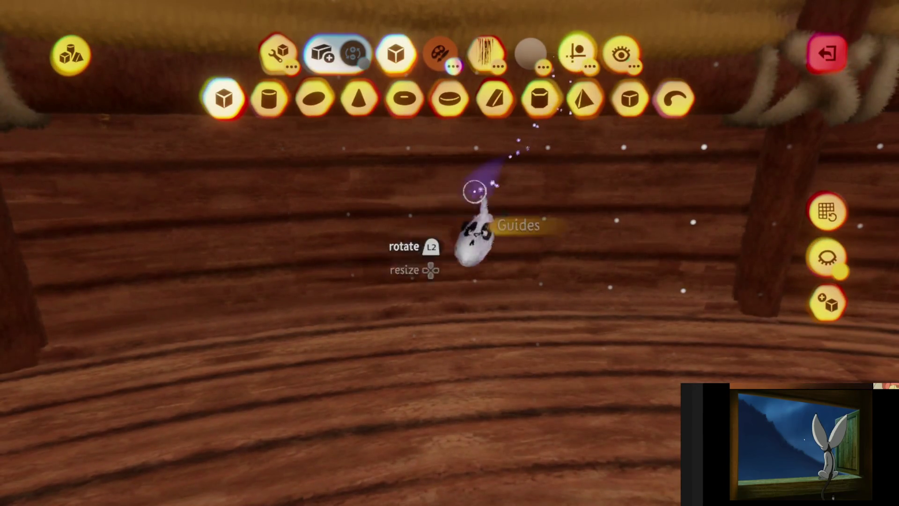
key("s")
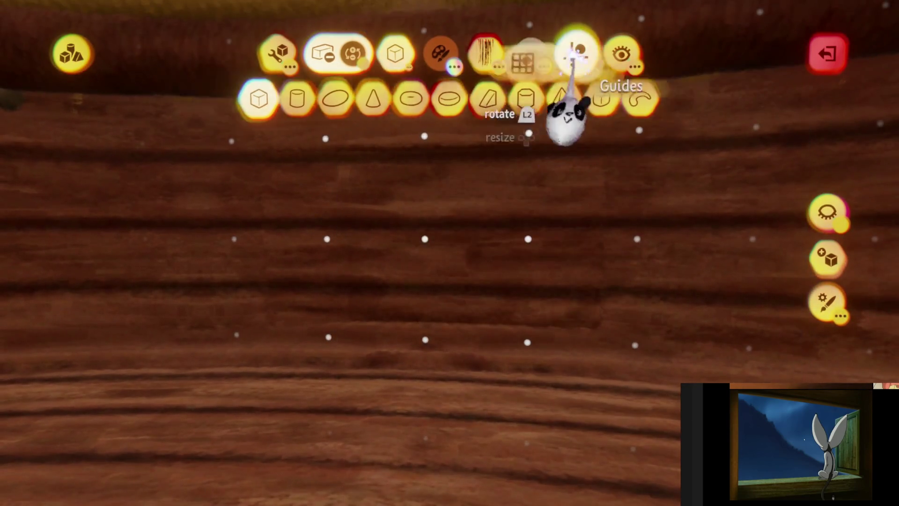
left_click(576, 52)
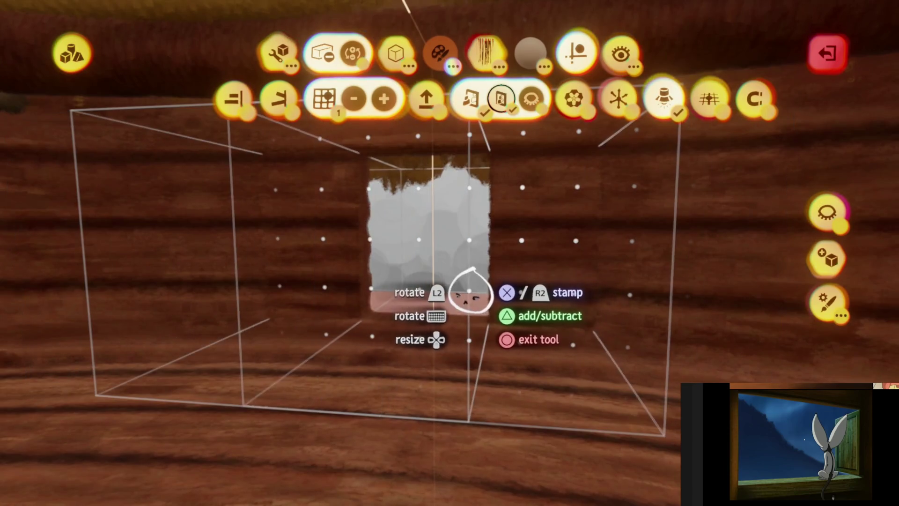
key("Escape")
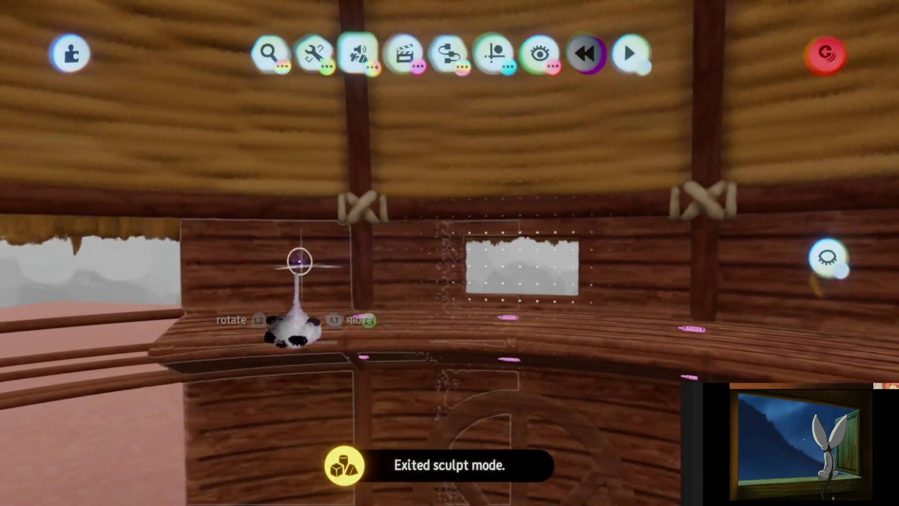
Start a new sculpture for the window bars.
mouse_move(299, 261)
middle_mouse_down()
mouse_move(287, 261)
mouse_move(564, 273)
mouse_move(525, 311)
mouse_move(479, 331)
mouse_move(502, 295)
mouse_move(376, 213)
mouse_move(474, 271)
mouse_move(420, 275)
mouse_move(482, 307)
mouse_move(577, 256)
middle_mouse_up()
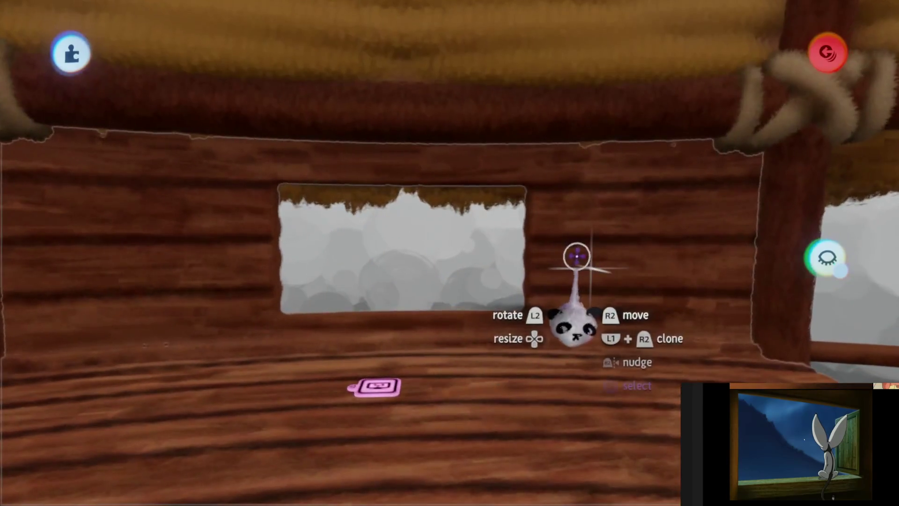
left_click(577, 255)
left_click(817, 255)
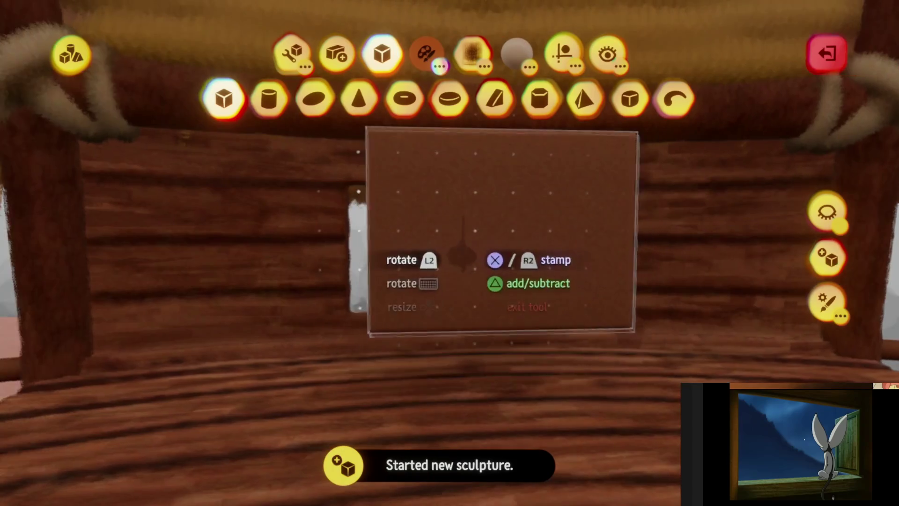
Stamp a brown box, raise it into the window and stretch it into a tall bar.
scroll(485, 267, "down", 5)
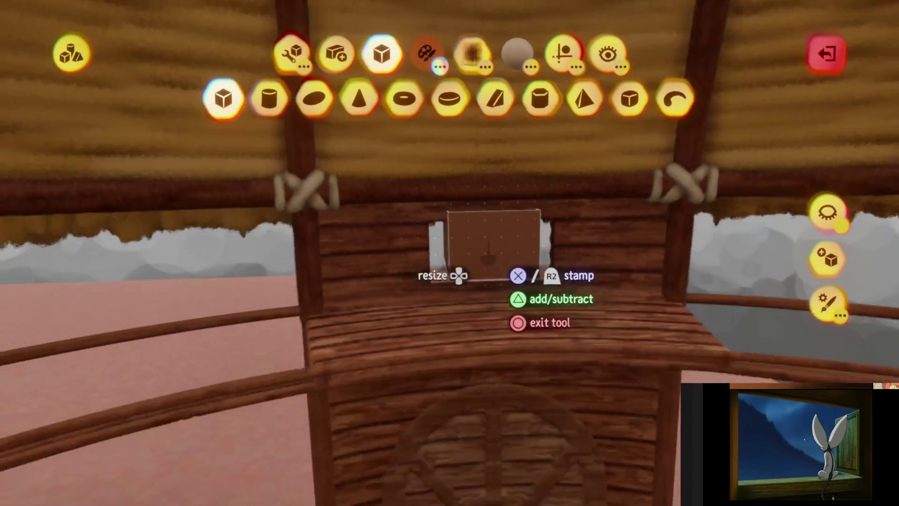
scroll(487, 267, "up", 5)
key("c")
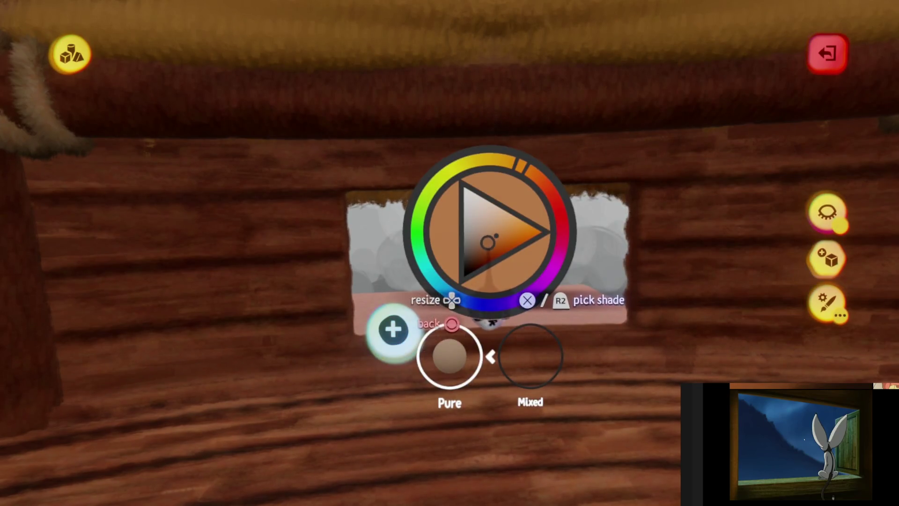
key("Escape")
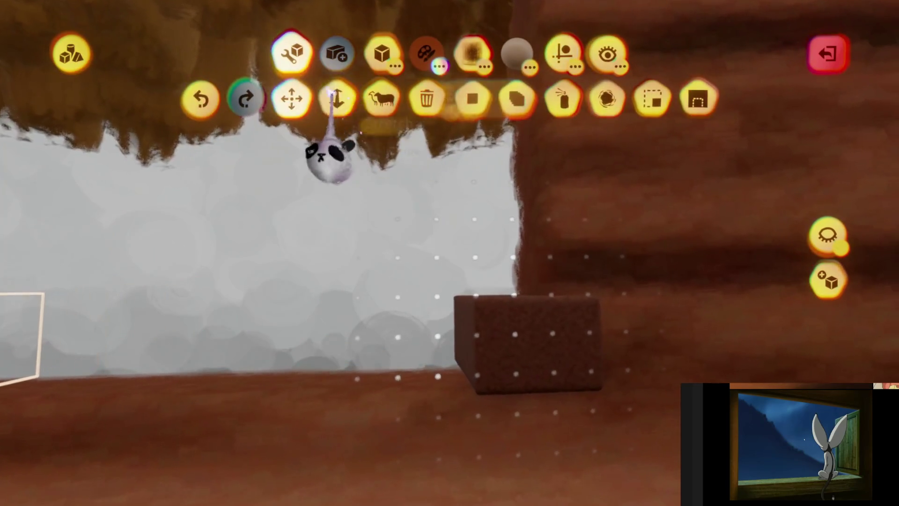
left_click(336, 99)
left_click_drag(483, 393, 483, 395)
mouse_move(485, 310)
left_mouse_down()
mouse_move(472, 381)
mouse_move(426, 295)
mouse_move(441, 153)
left_mouse_up()
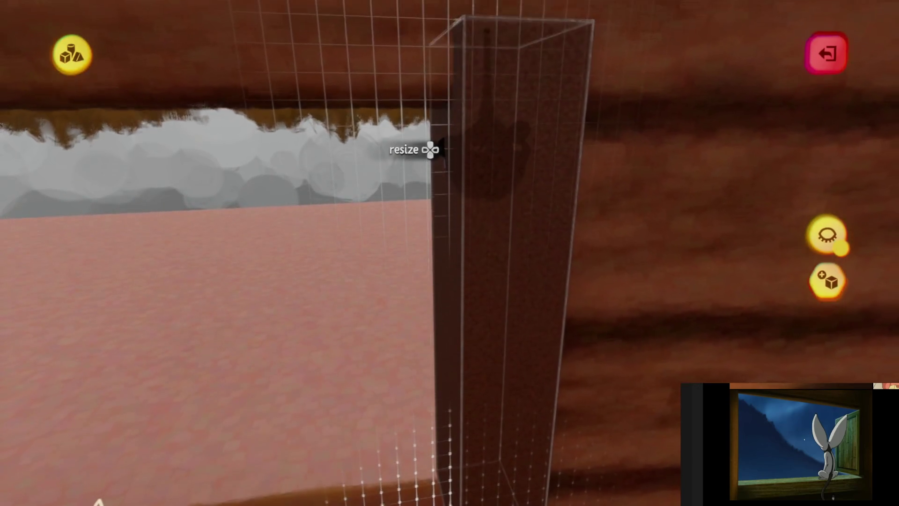
mouse_move(440, 188)
left_mouse_down()
mouse_move(463, 232)
mouse_move(469, 213)
left_mouse_up()
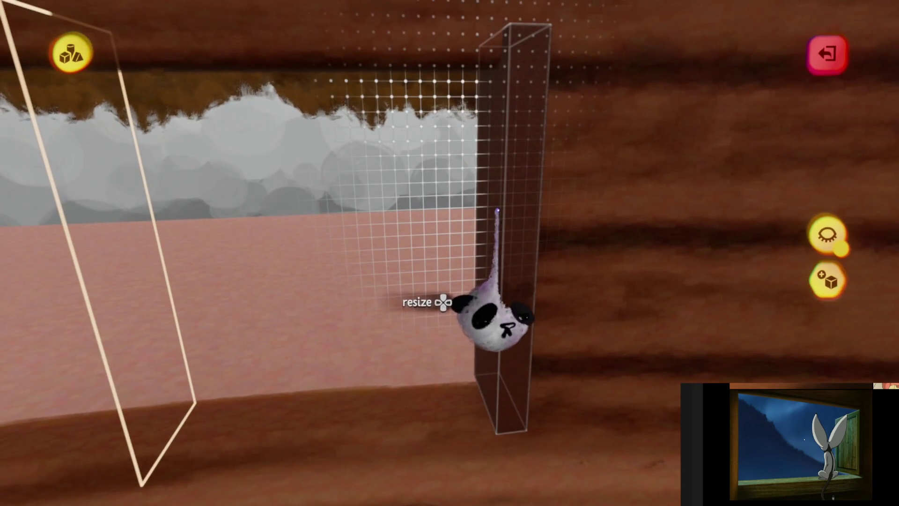
Check the bar's placement from around it and clone it into a row across the window.
key("Escape")
key("Tab")
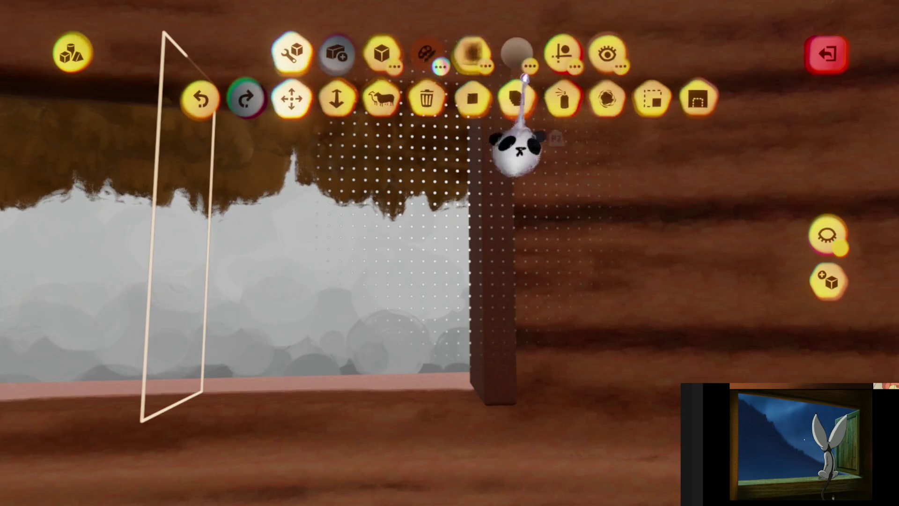
left_click(562, 54)
key("Escape")
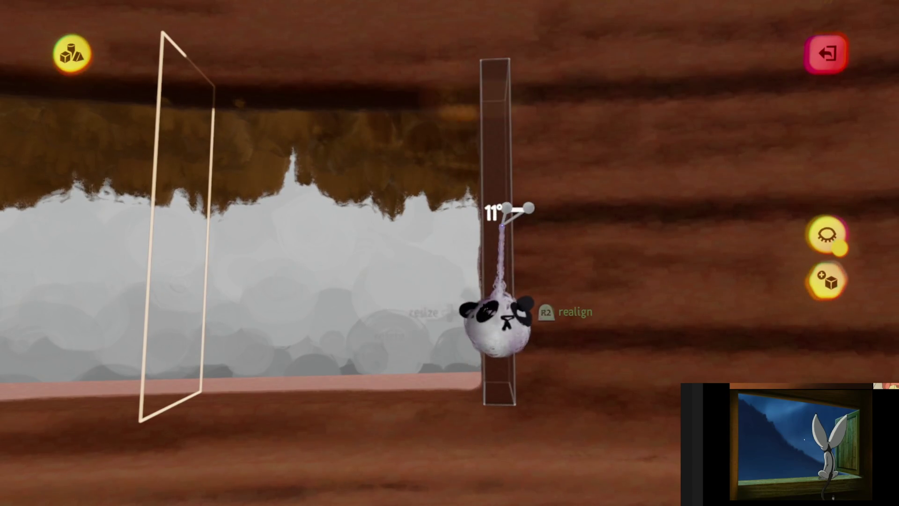
mouse_move(496, 229)
left_mouse_down()
mouse_move(491, 220)
mouse_move(498, 225)
mouse_move(481, 232)
left_mouse_up()
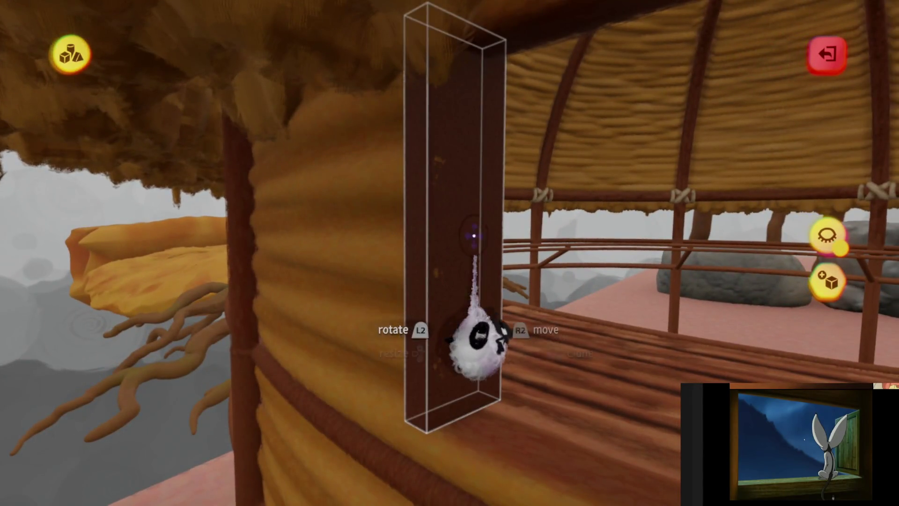
middle_click_drag(476, 236, 458, 228)
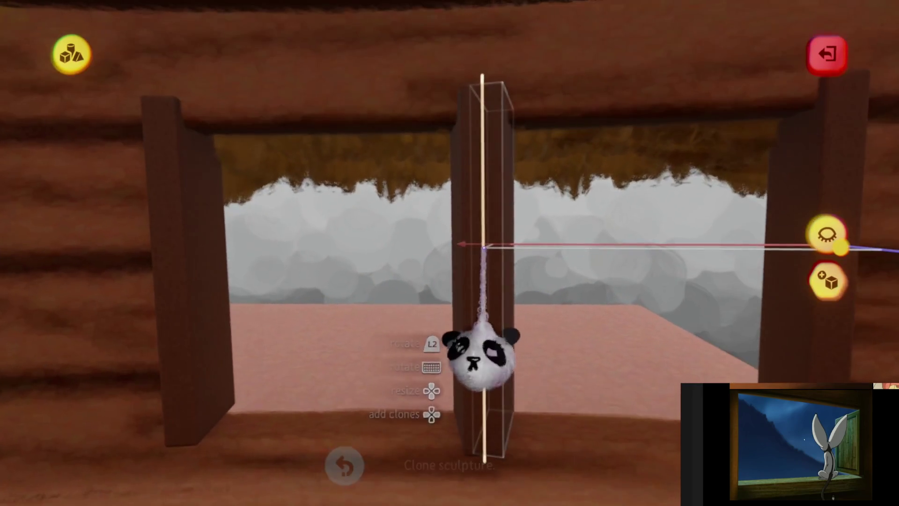
key("Right")
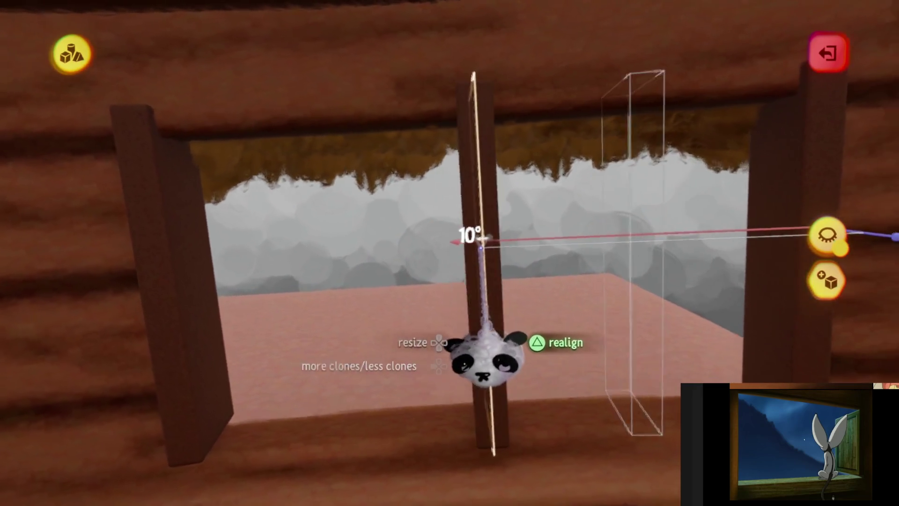
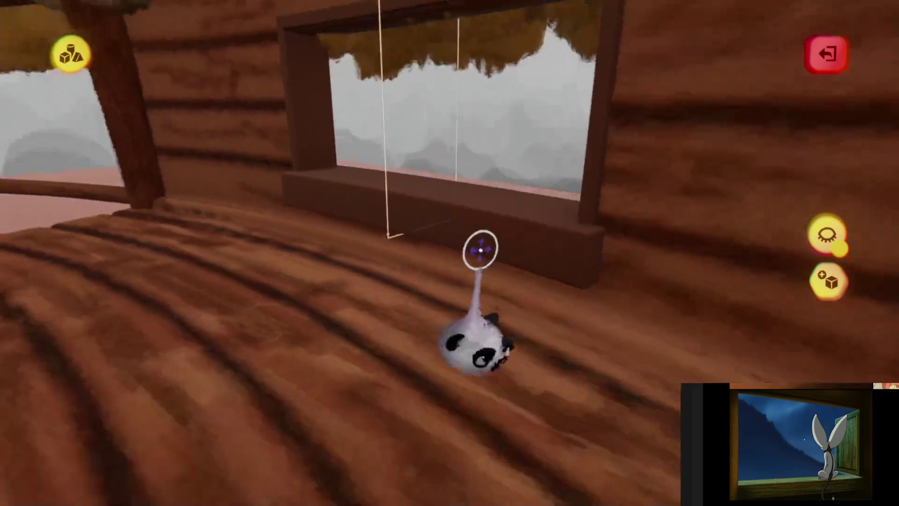
Zoom and orbit the camera to face the hut's window opening head-on.
scroll(449, 253, "up", 5)
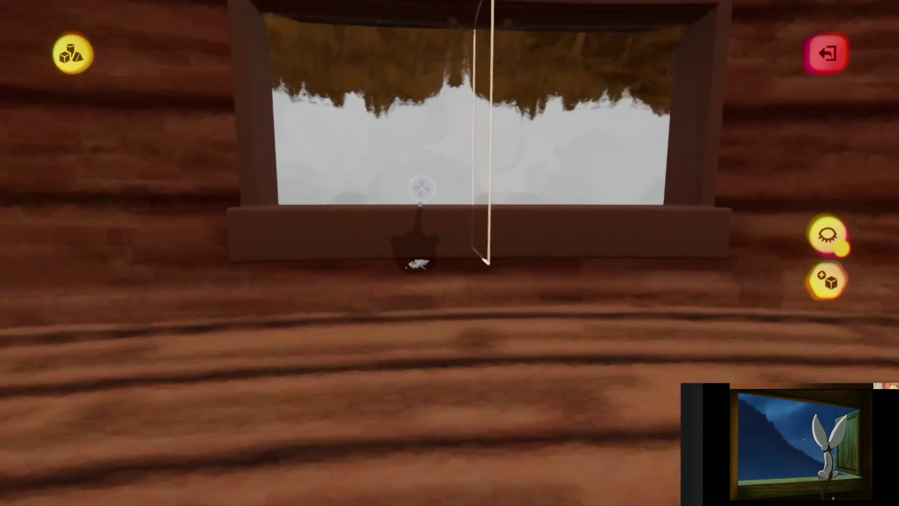
scroll(445, 300, "down", 5)
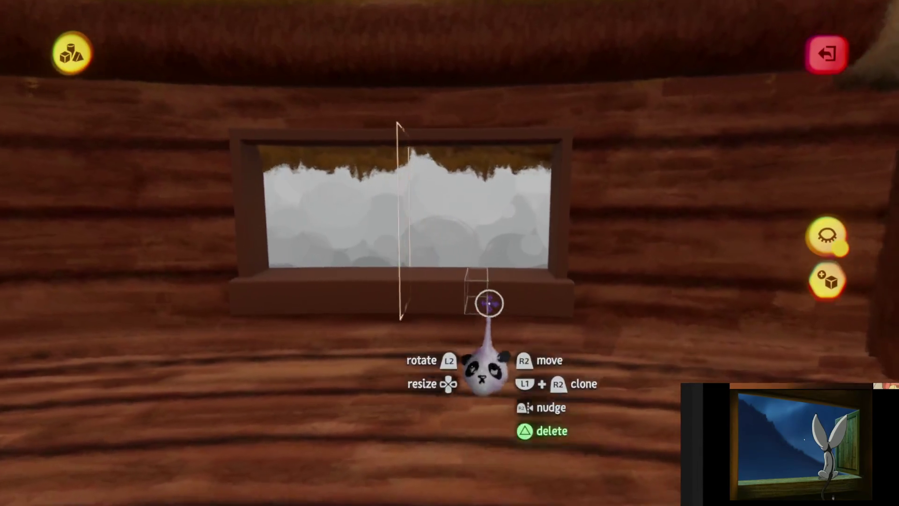
scroll(483, 303, "up", 5)
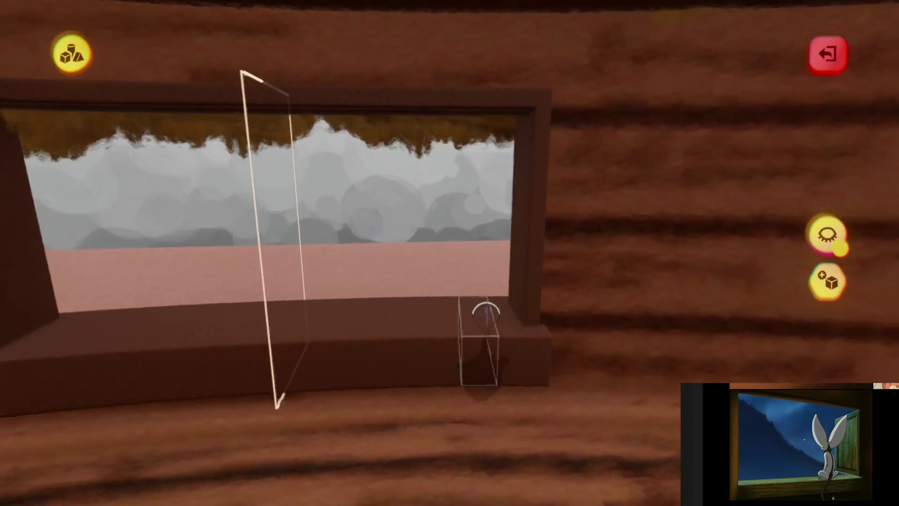
mouse_move(486, 313)
middle_mouse_down()
mouse_move(465, 291)
mouse_move(470, 271)
mouse_move(491, 315)
middle_mouse_up()
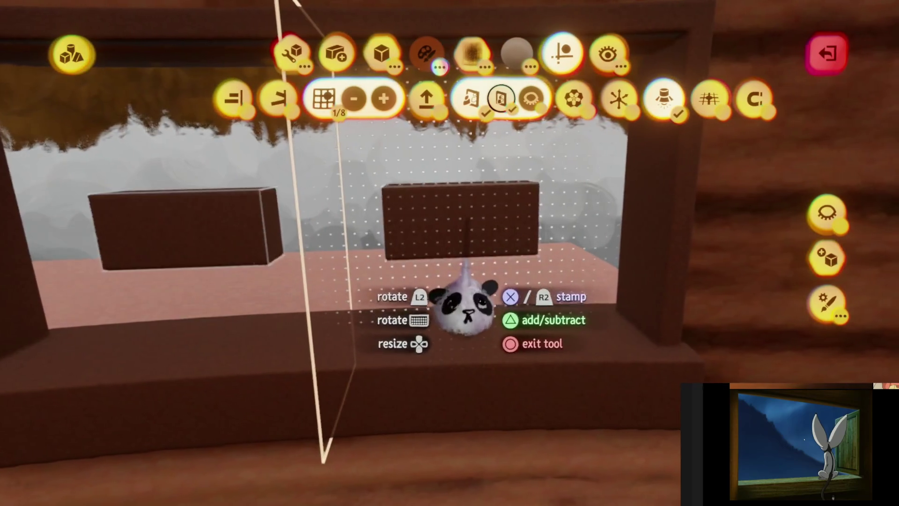
Hollow the two stamped boxes with the Hole option into side-by-side window frames.
key("Escape")
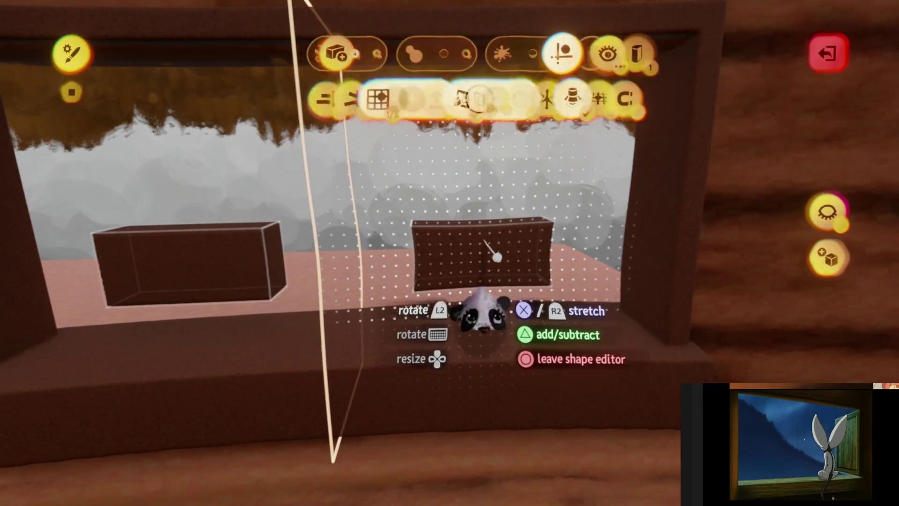
key("Escape")
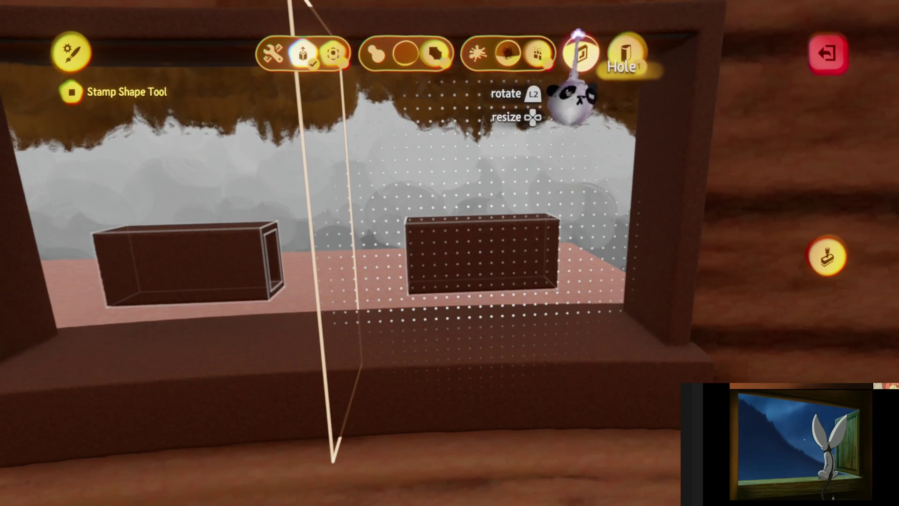
key("Escape")
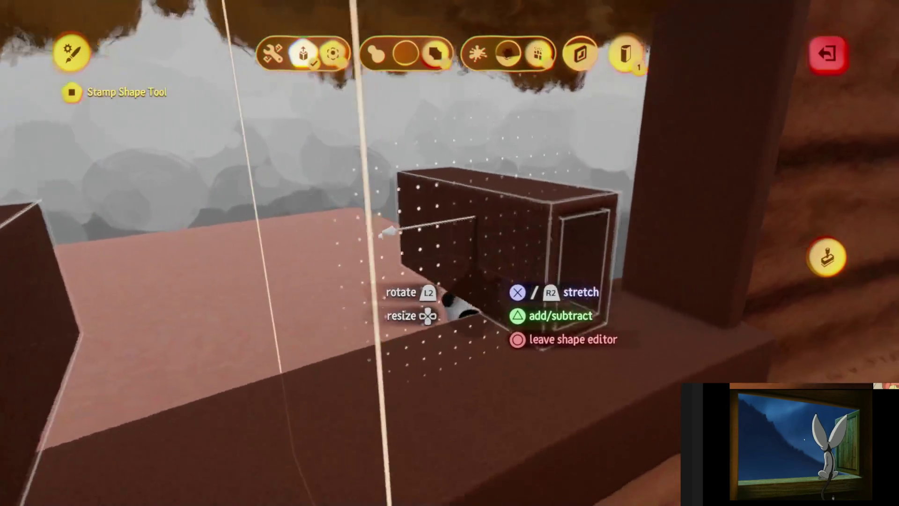
key("Escape")
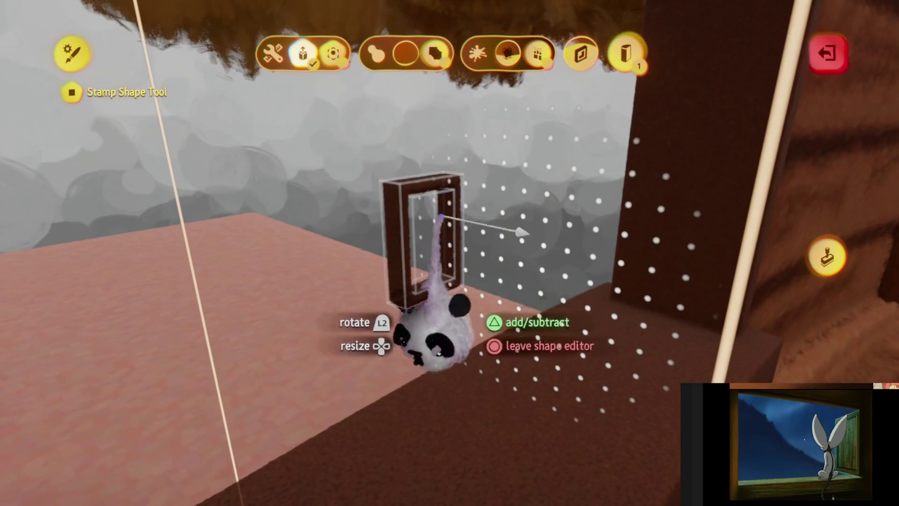
key("Escape")
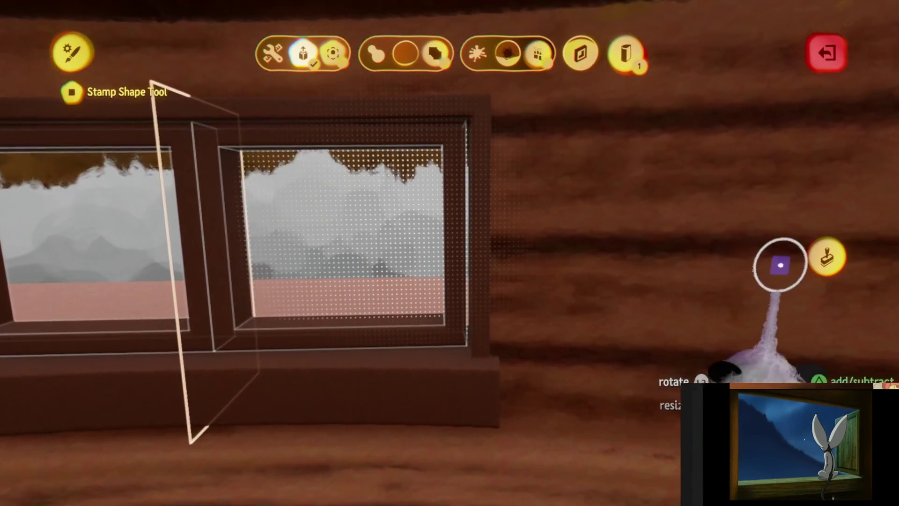
key("Escape")
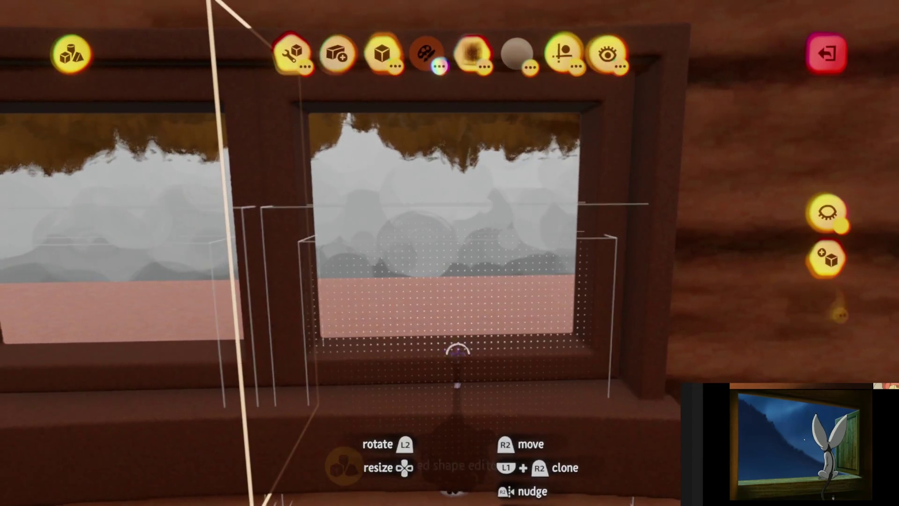
Colour the window frame sculpt a Pure-finish brown and pull it out of the wall.
left_click(458, 348)
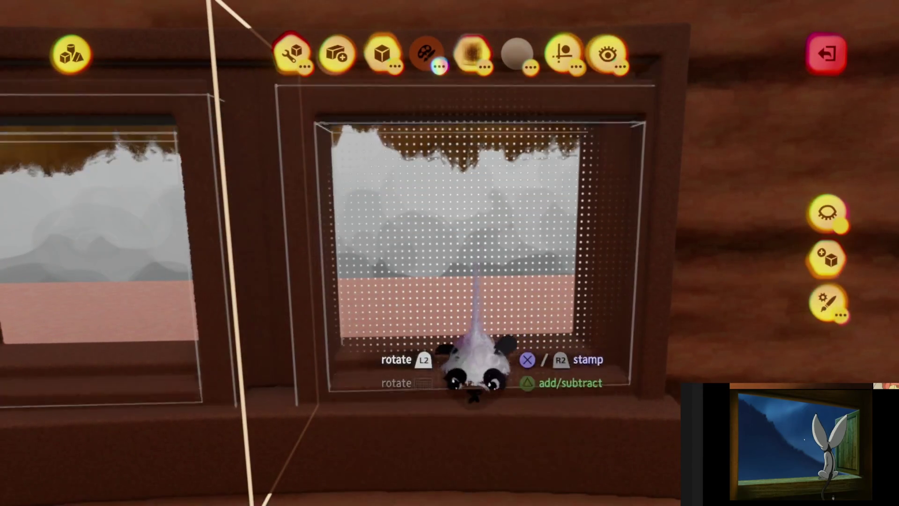
key("c")
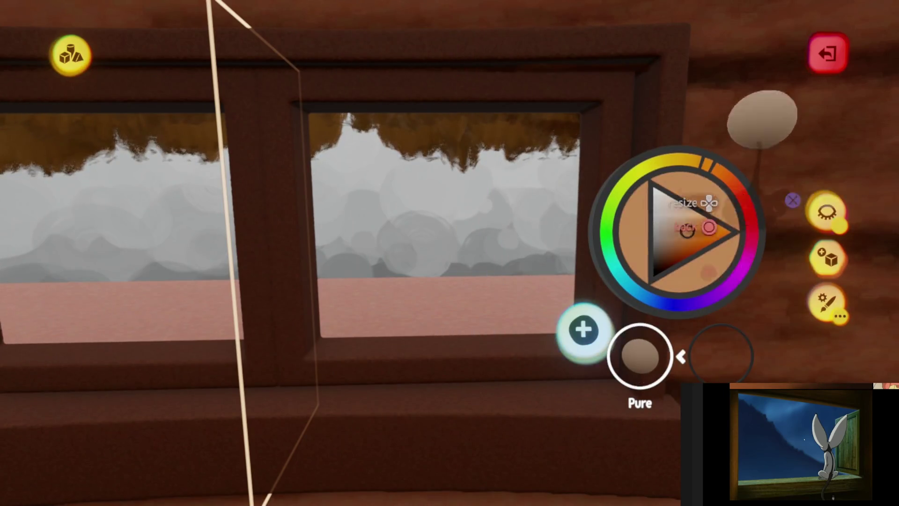
key("Escape")
key("Escape")
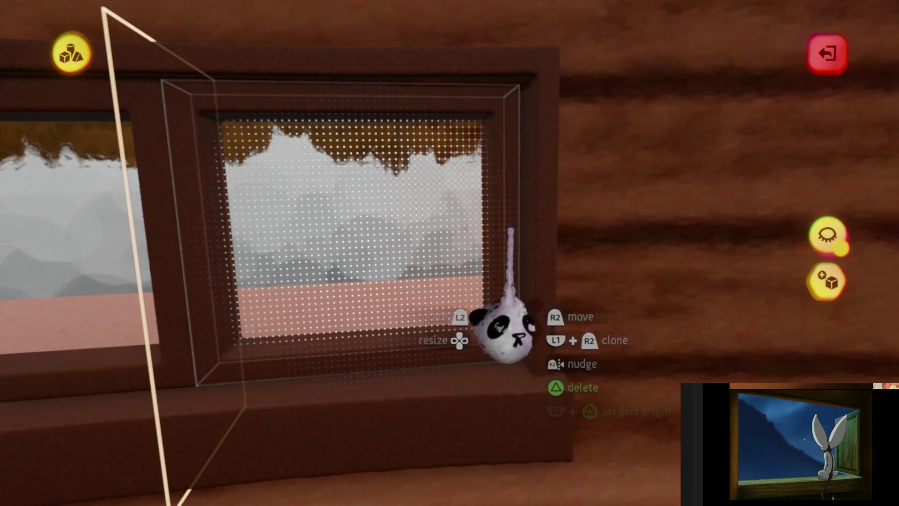
left_click_drag(503, 333, 484, 232)
Move the window frame to the other wall opening, rotated about 98° along the wall.
left_click(492, 201)
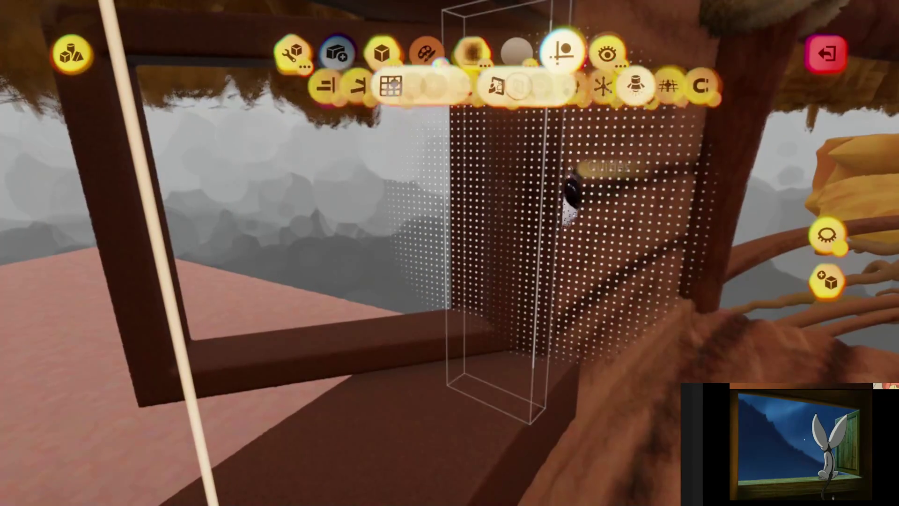
left_click(614, 99)
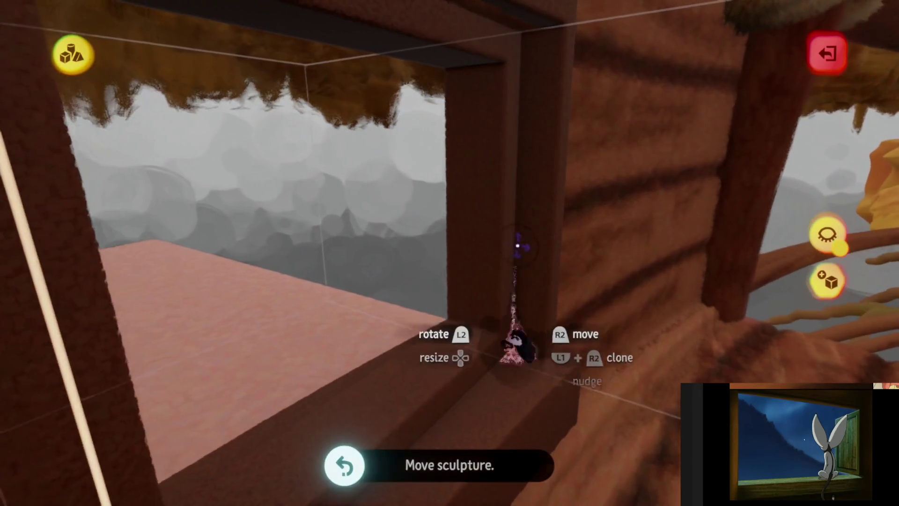
mouse_move(492, 214)
left_mouse_down()
mouse_move(492, 206)
mouse_move(516, 224)
mouse_move(489, 215)
left_mouse_up()
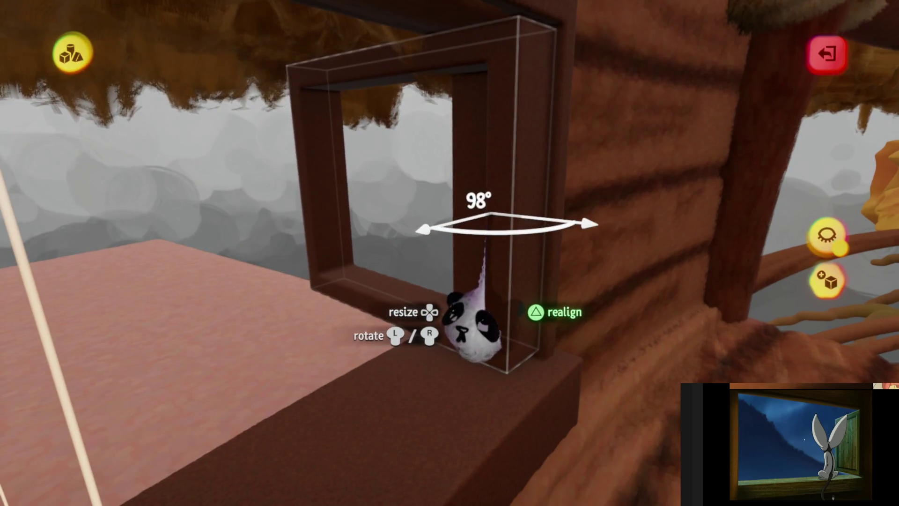
left_click_drag(500, 224, 504, 243)
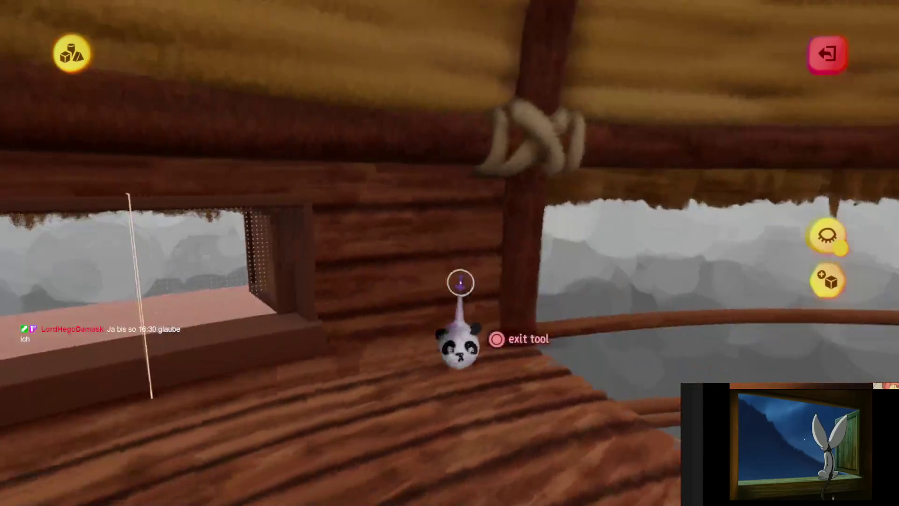
Check the sculpts' detail level, use Arrange, and reopen the brown shutter panel for sculpting.
key("Escape")
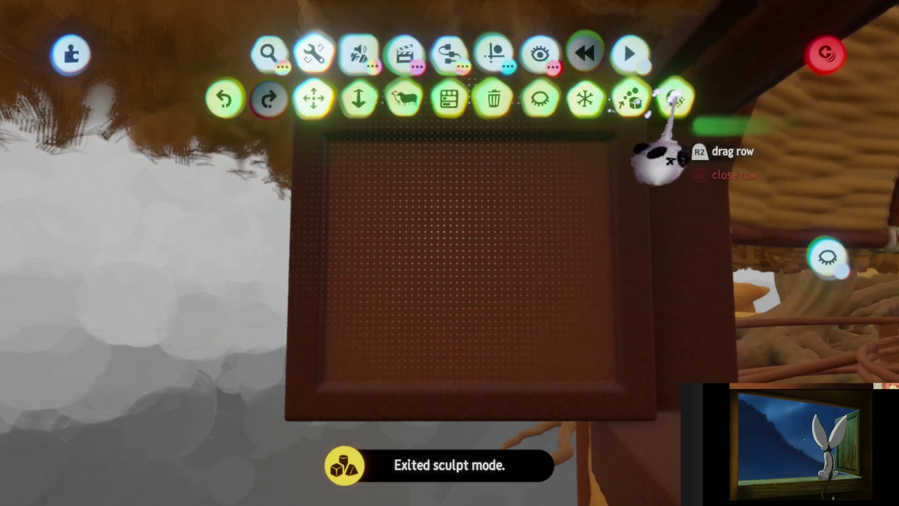
left_click(559, 216)
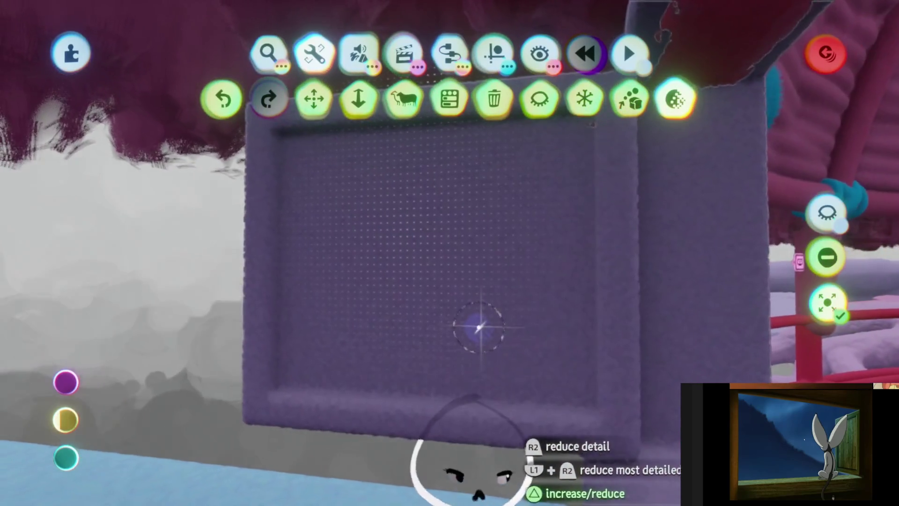
double_click(483, 274)
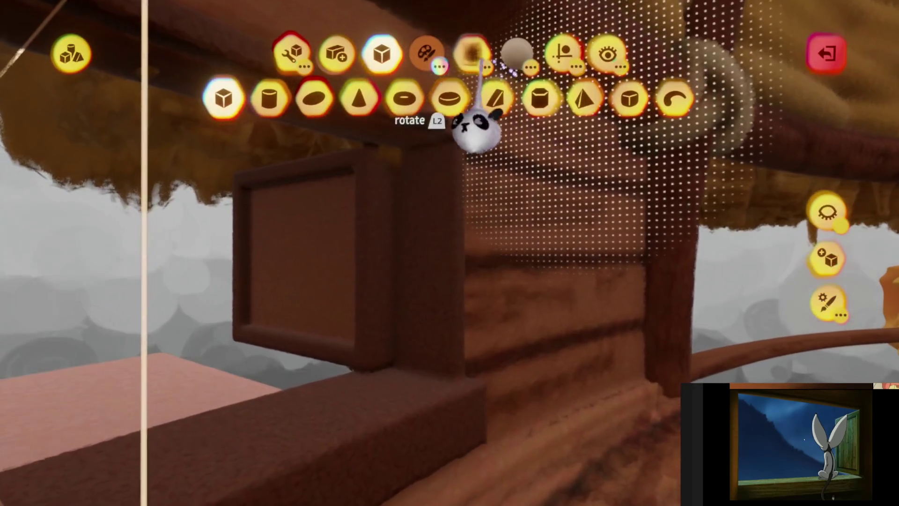
left_click(471, 54)
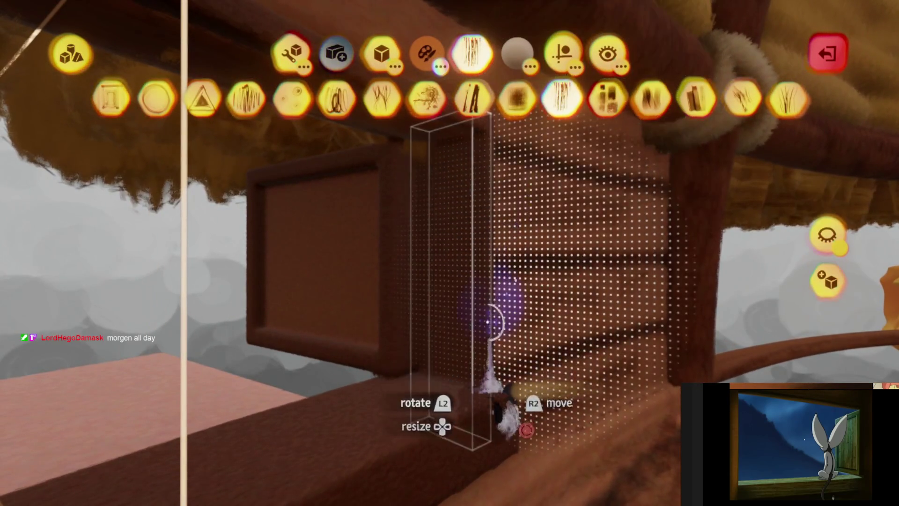
key("Escape")
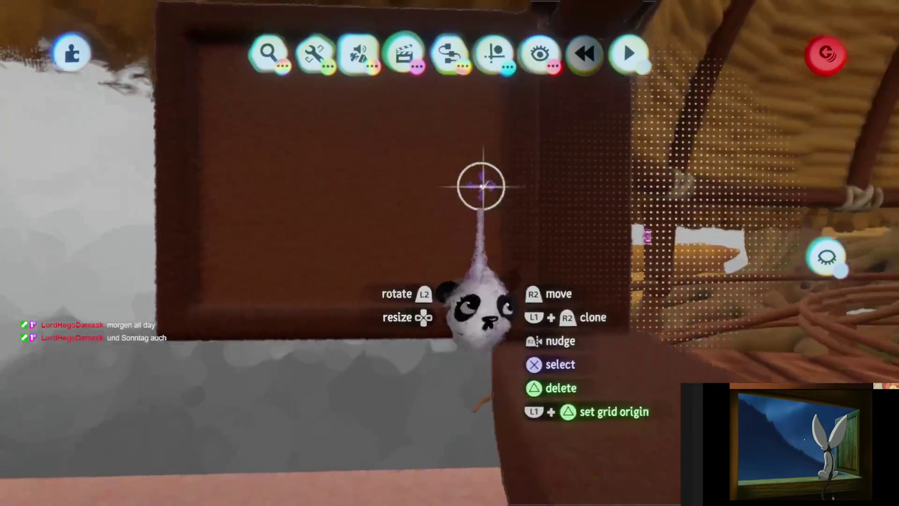
left_click(494, 53)
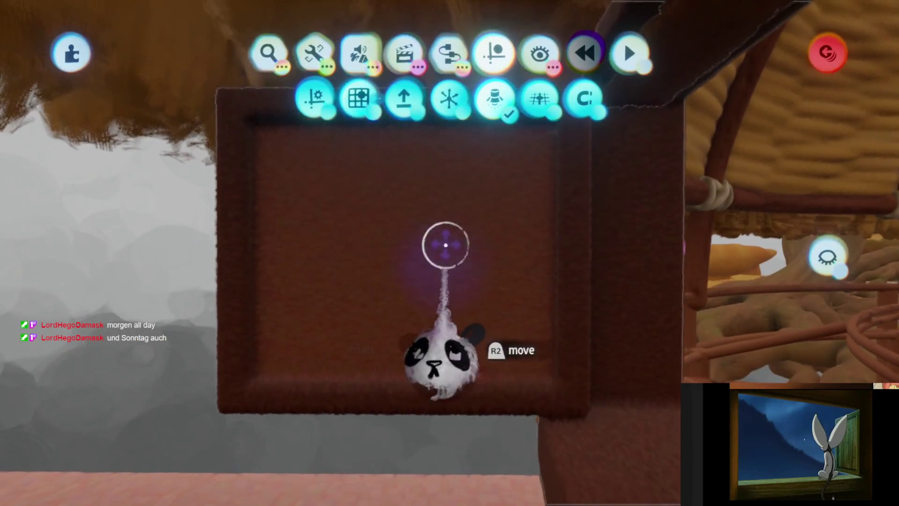
left_click(445, 244)
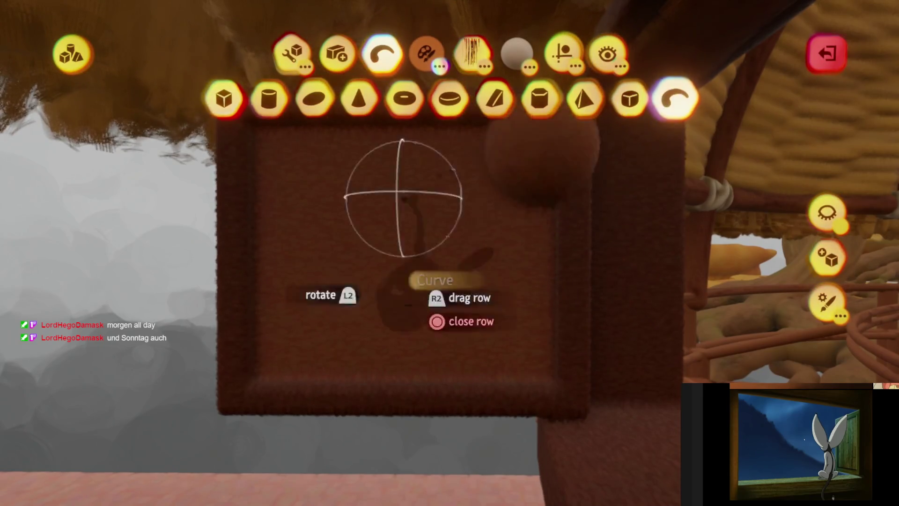
Bring up the panel's colour and guide options and inspect the grooved shutter panel from around it.
key("c")
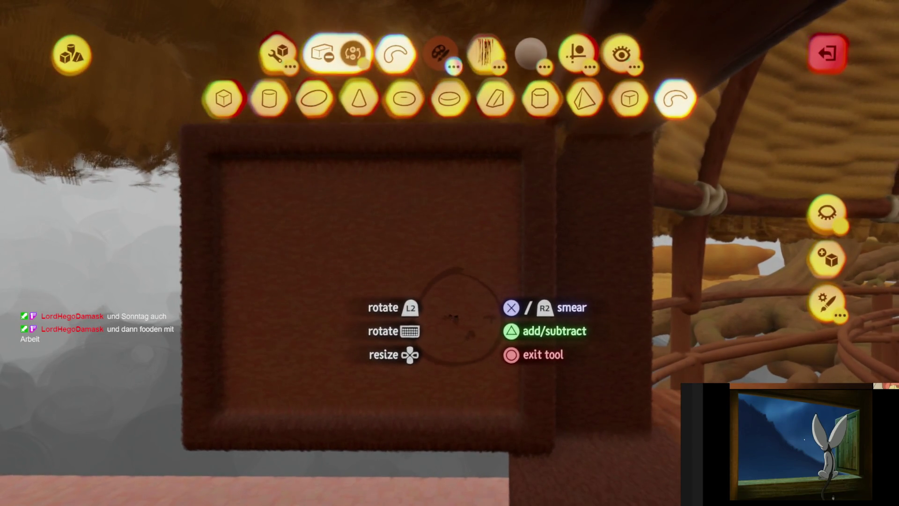
left_click(563, 57)
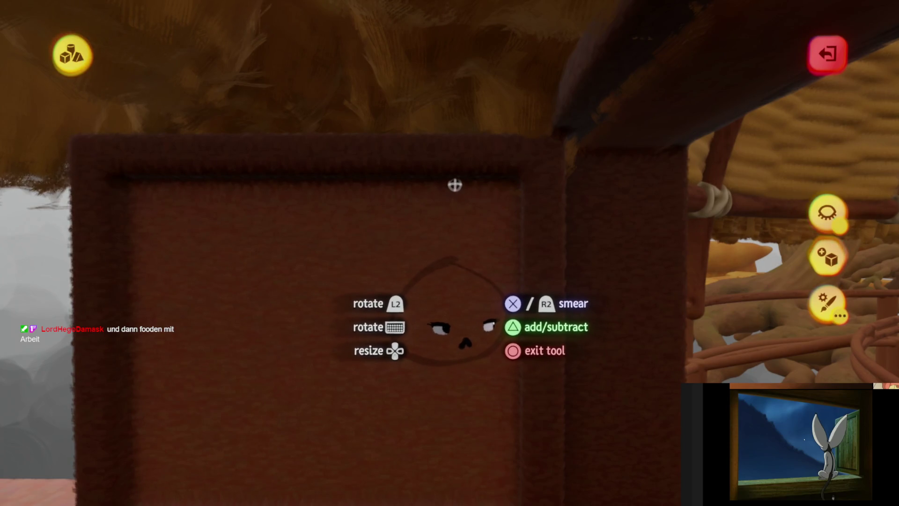
mouse_move(411, 392)
left_mouse_down()
mouse_move(432, 372)
mouse_move(431, 392)
mouse_move(457, 402)
mouse_move(451, 351)
left_mouse_up()
mouse_move(459, 309)
left_mouse_down()
mouse_move(461, 371)
mouse_move(452, 381)
mouse_move(459, 346)
mouse_move(447, 332)
mouse_move(457, 378)
mouse_move(458, 301)
mouse_move(461, 362)
mouse_move(451, 361)
mouse_move(451, 371)
mouse_move(462, 312)
mouse_move(451, 372)
mouse_move(482, 361)
mouse_move(461, 313)
mouse_move(463, 288)
mouse_move(451, 342)
mouse_move(421, 321)
left_mouse_up()
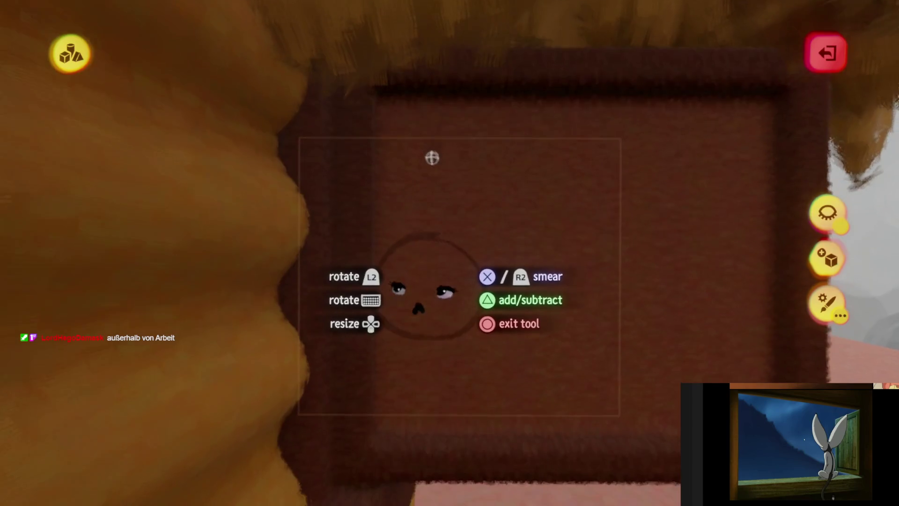
mouse_move(439, 121)
left_mouse_down()
mouse_move(449, 201)
mouse_move(449, 158)
mouse_move(434, 156)
mouse_move(438, 206)
mouse_move(443, 178)
mouse_move(431, 111)
mouse_move(427, 181)
mouse_move(427, 94)
mouse_move(435, 252)
mouse_move(377, 263)
mouse_move(439, 265)
mouse_move(508, 147)
mouse_move(488, 201)
mouse_move(507, 201)
mouse_move(560, 267)
mouse_move(516, 290)
mouse_move(586, 119)
left_mouse_up()
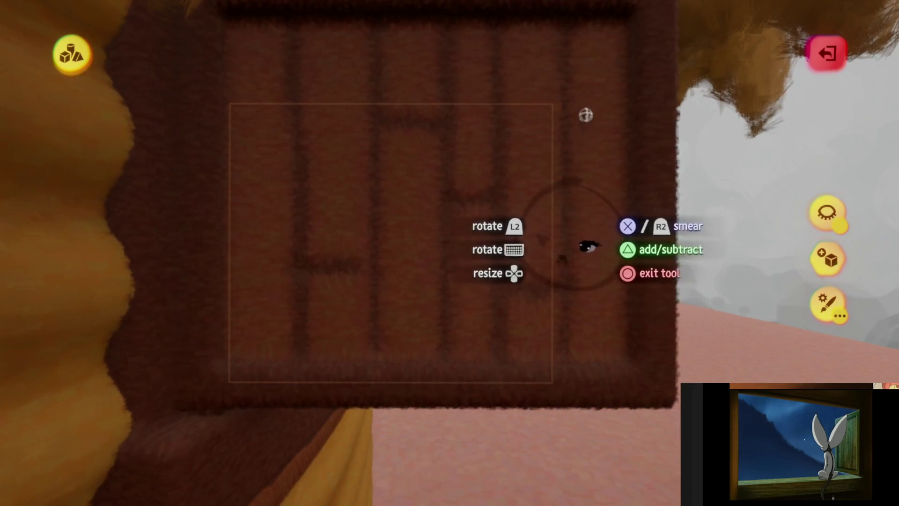
left_click_drag(613, 80, 380, 193)
mouse_move(325, 175)
left_mouse_down()
mouse_move(420, 175)
mouse_move(448, 152)
left_mouse_up()
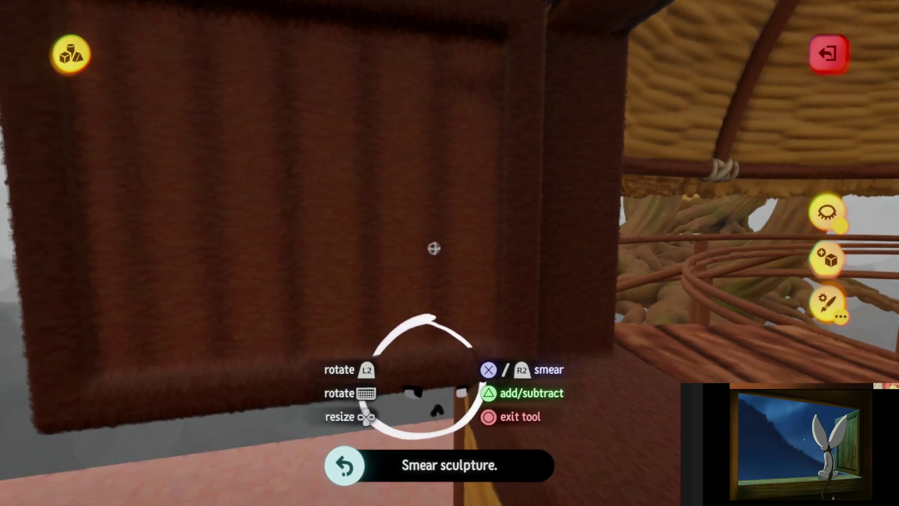
mouse_move(390, 255)
left_mouse_down()
mouse_move(391, 174)
mouse_move(319, 168)
mouse_move(327, 322)
mouse_move(275, 319)
mouse_move(335, 86)
mouse_move(271, 97)
mouse_move(259, 145)
mouse_move(213, 224)
mouse_move(195, 307)
mouse_move(425, 291)
mouse_move(428, 323)
mouse_move(440, 285)
mouse_move(457, 311)
mouse_move(428, 358)
mouse_move(392, 257)
mouse_move(323, 126)
left_mouse_up()
Comb a grain into the shutter and set Shinyness/Roughness to 85%, Waxyness/Metalness -5%.
key("Escape")
left_click(359, 53)
left_click(369, 96)
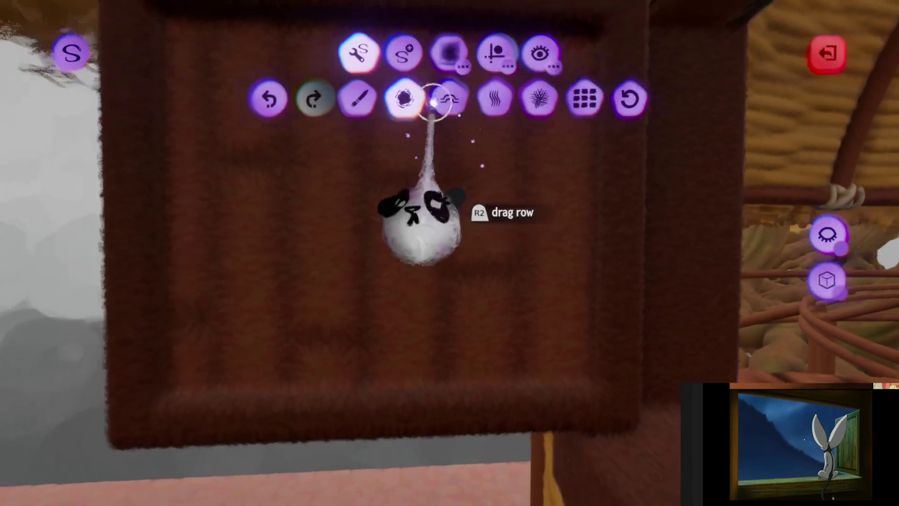
left_click(492, 112)
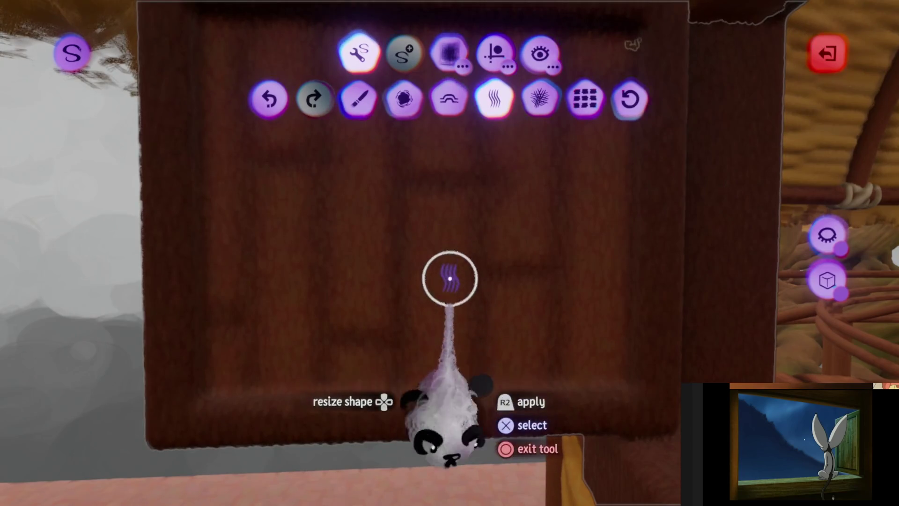
key("Escape")
left_click_drag(493, 279, 512, 284)
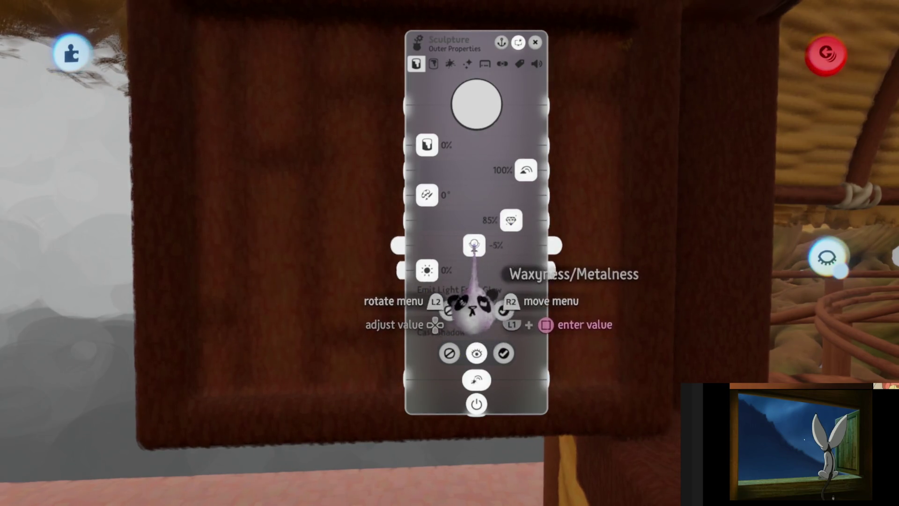
key("Escape")
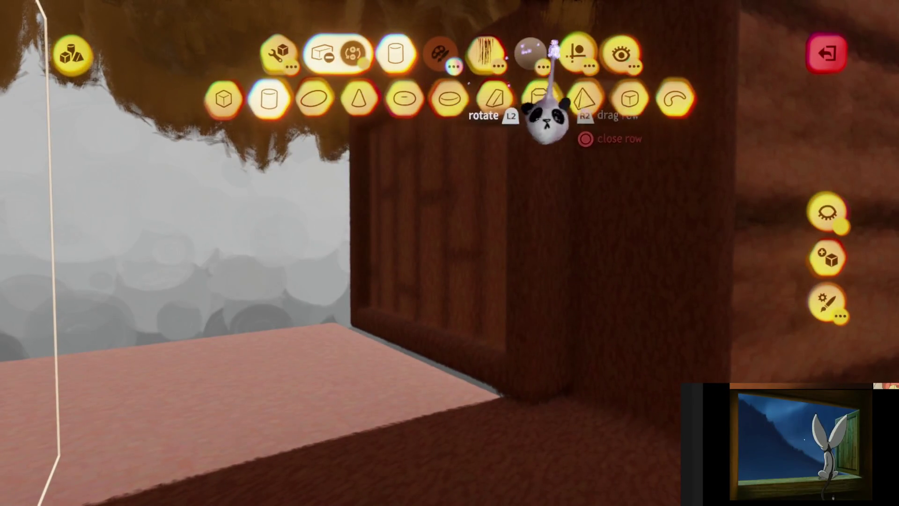
With grid snapping on, add a dark brown cylinder hinge to the shutter.
left_click(560, 49)
left_click(329, 97)
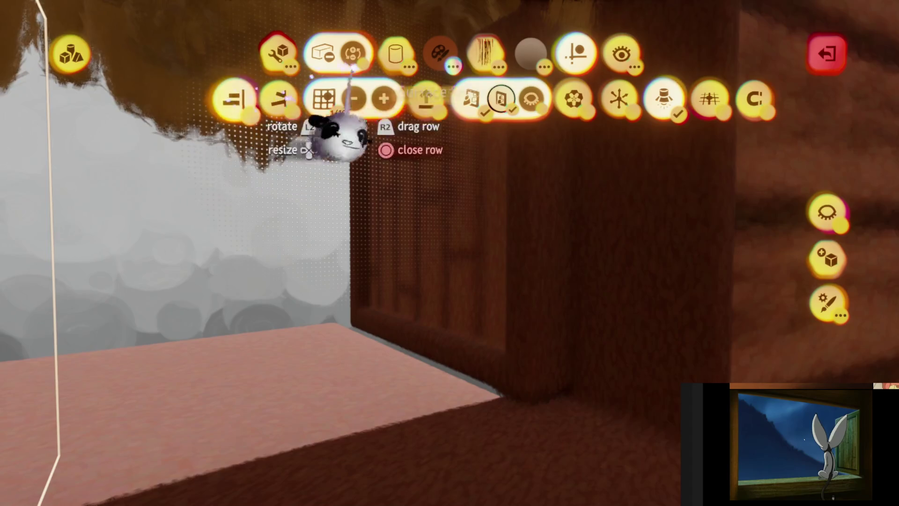
left_click(440, 53)
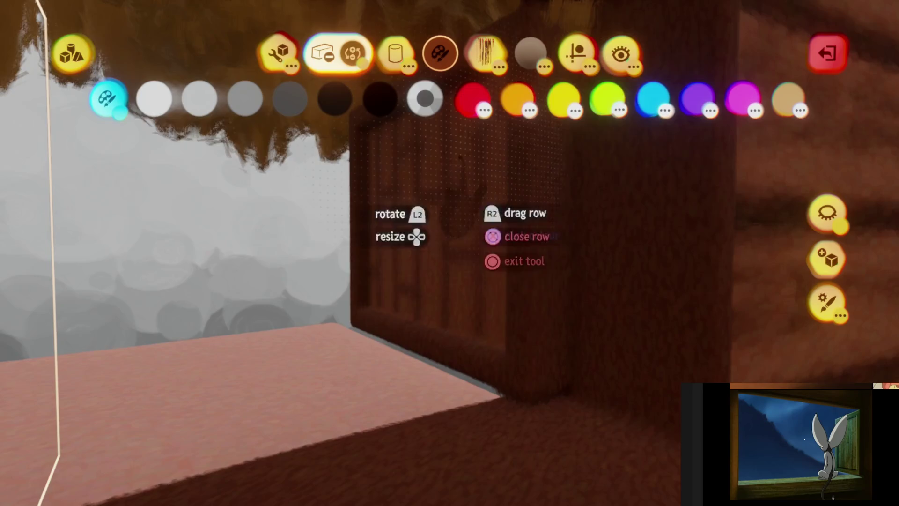
left_click(476, 131)
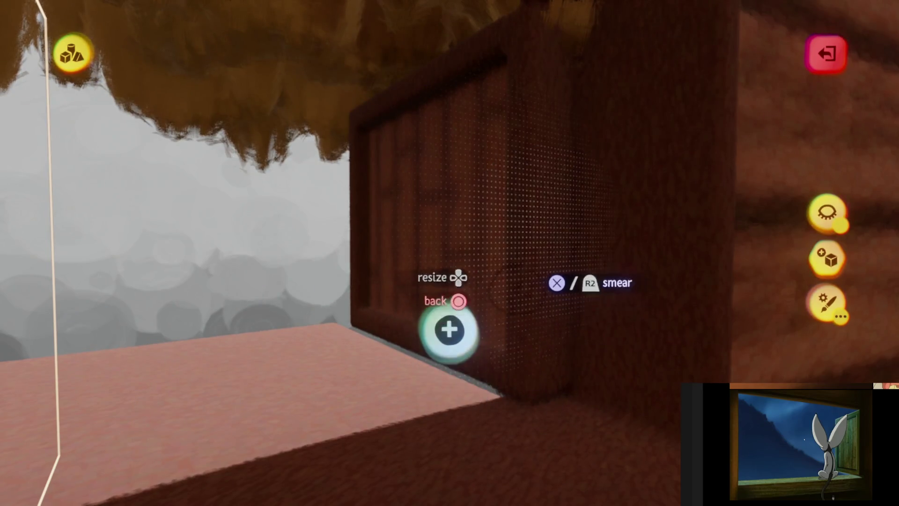
left_click(449, 330)
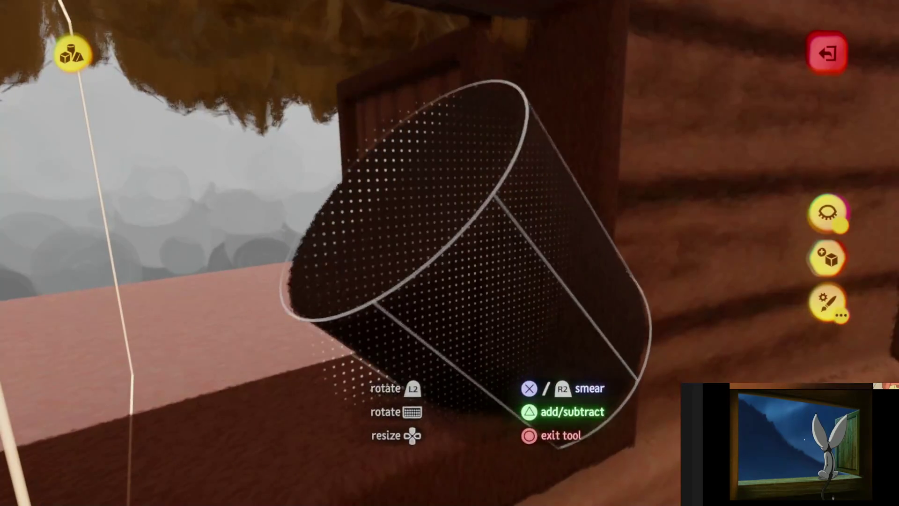
key("Escape")
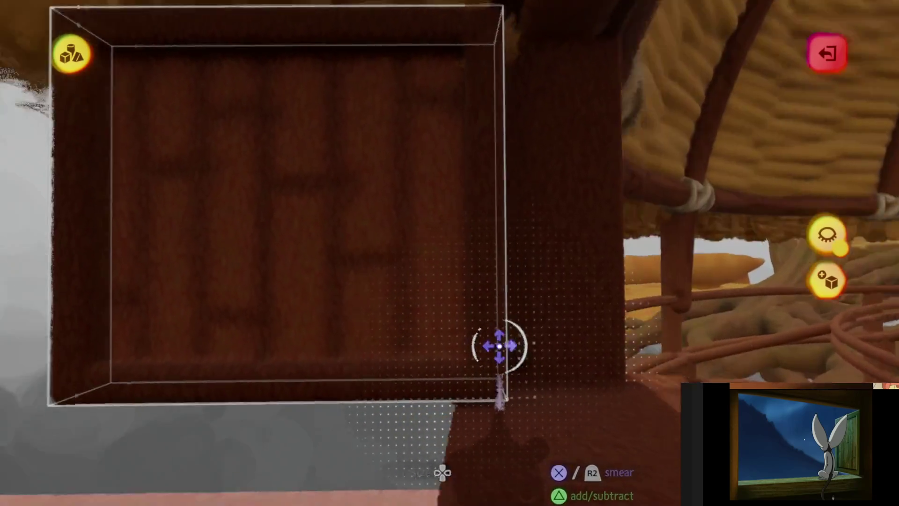
mouse_move(443, 64)
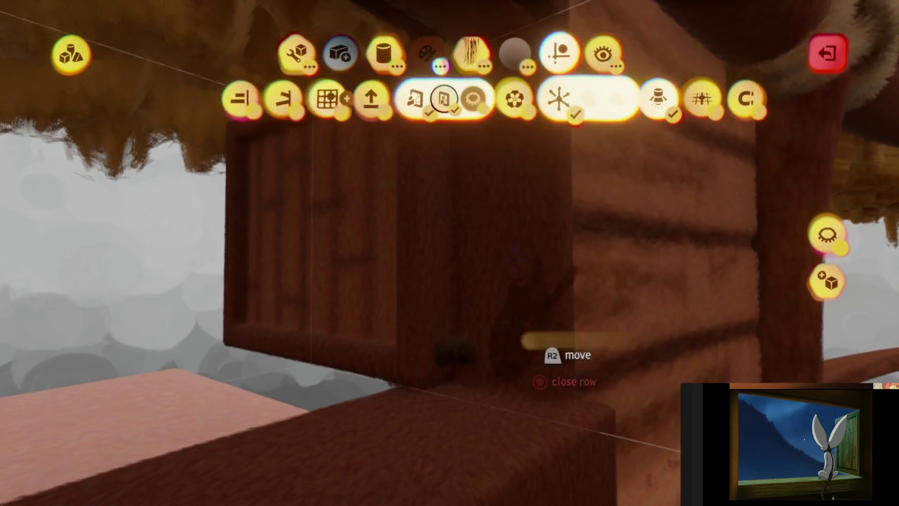
Lift the hinged shutter along the vertical guide and set it on the window sill.
left_click_drag(458, 352, 454, 276)
mouse_move(457, 127)
left_mouse_down()
mouse_move(457, 100)
mouse_move(518, 437)
mouse_move(422, 361)
mouse_move(421, 235)
mouse_move(426, 357)
mouse_move(482, 337)
mouse_move(478, 199)
left_mouse_up()
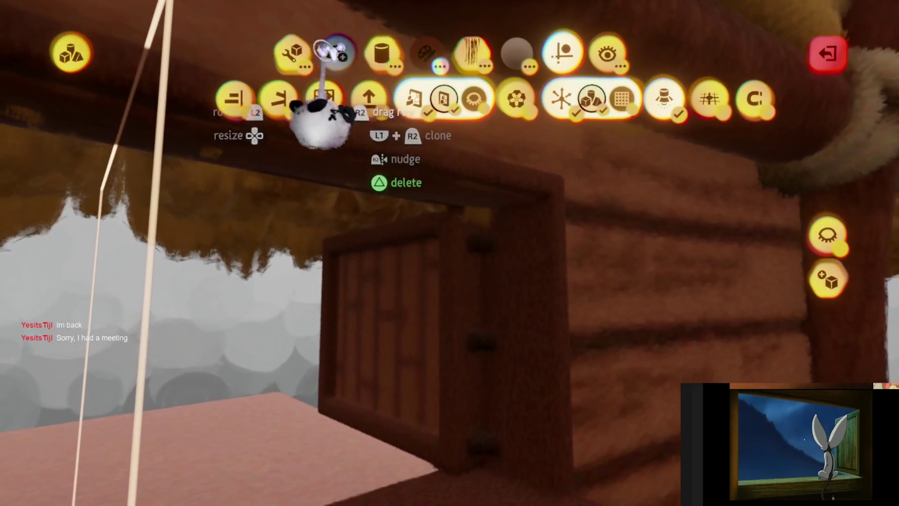
left_click(293, 53)
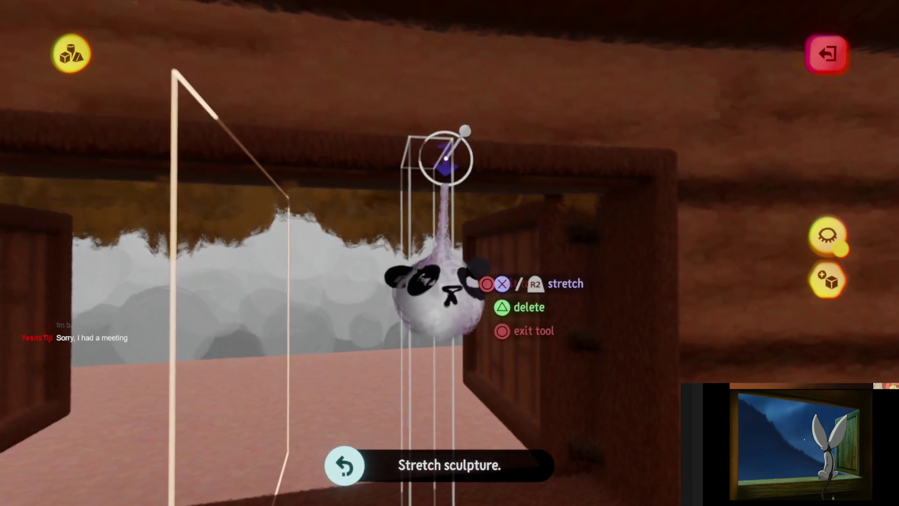
left_click_drag(452, 162, 468, 235)
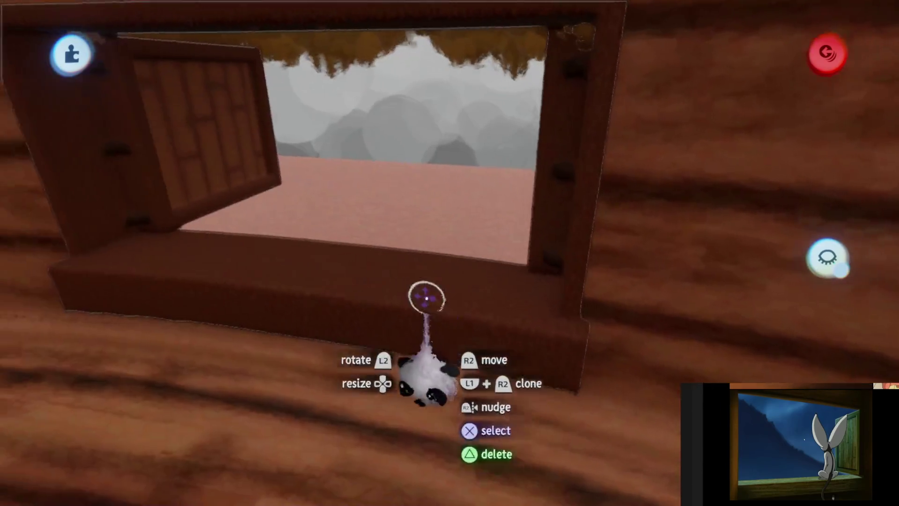
Clone the shutter with the Tools row's Clone and go back to its sculpt.
mouse_move(272, 70)
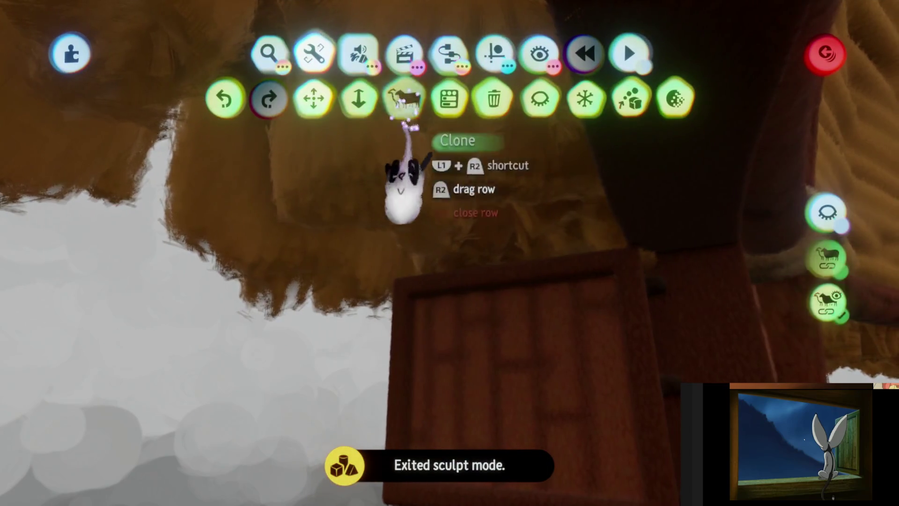
left_click(407, 120)
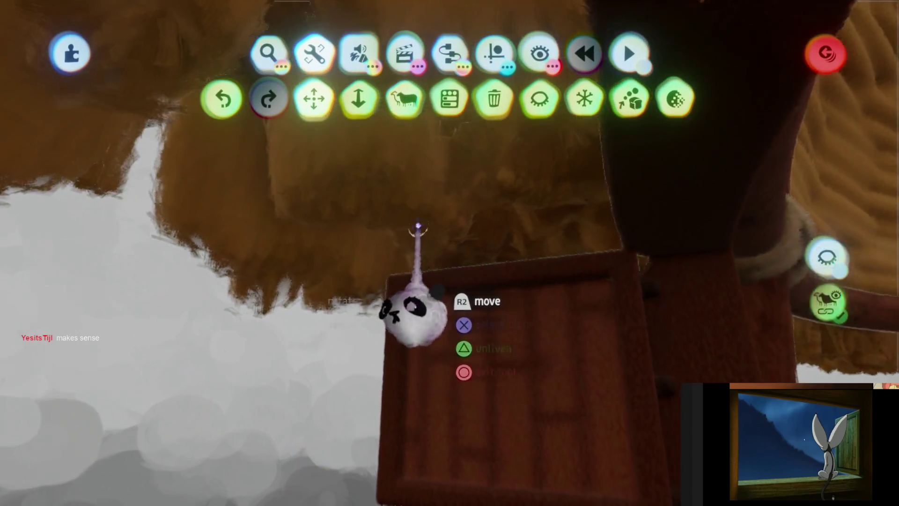
key("Escape")
key("Escape")
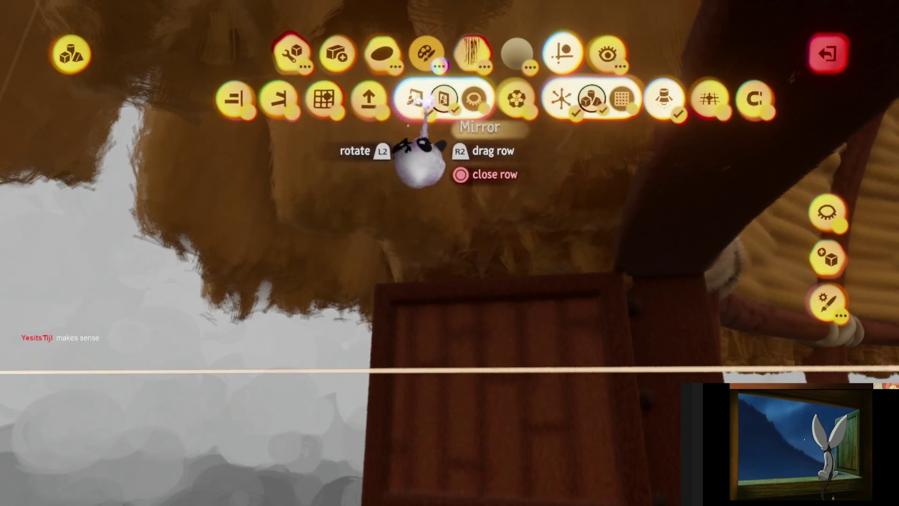
Finish the shutter with Smear and Stamp shapes, then leave the shape editor and sculpt mode.
key("Escape")
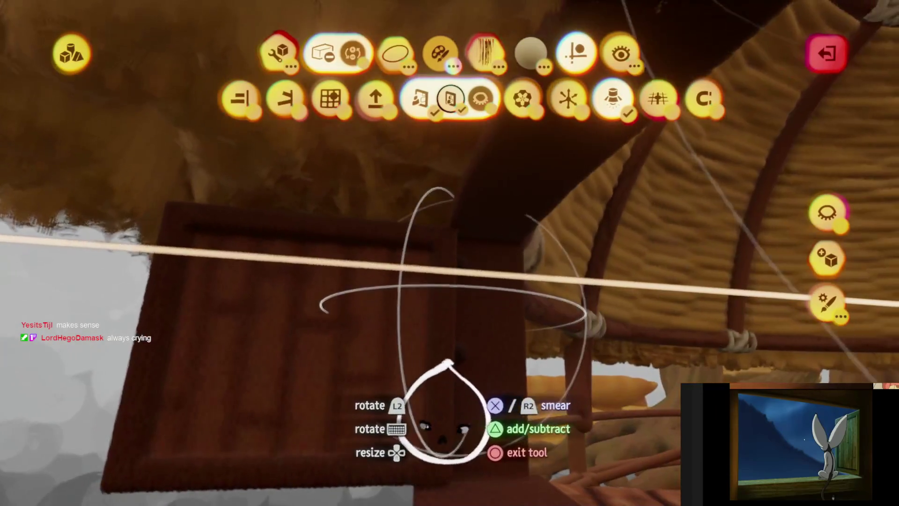
key("Escape")
key("Escape")
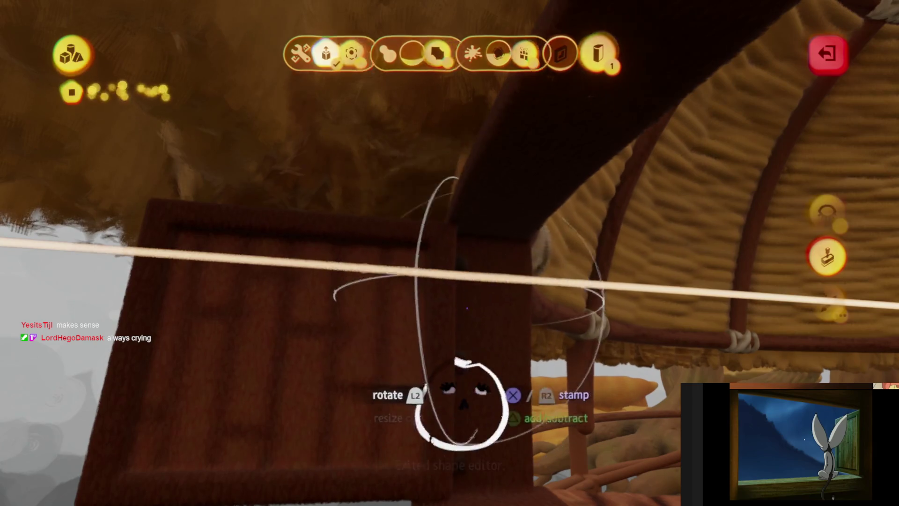
key("Escape")
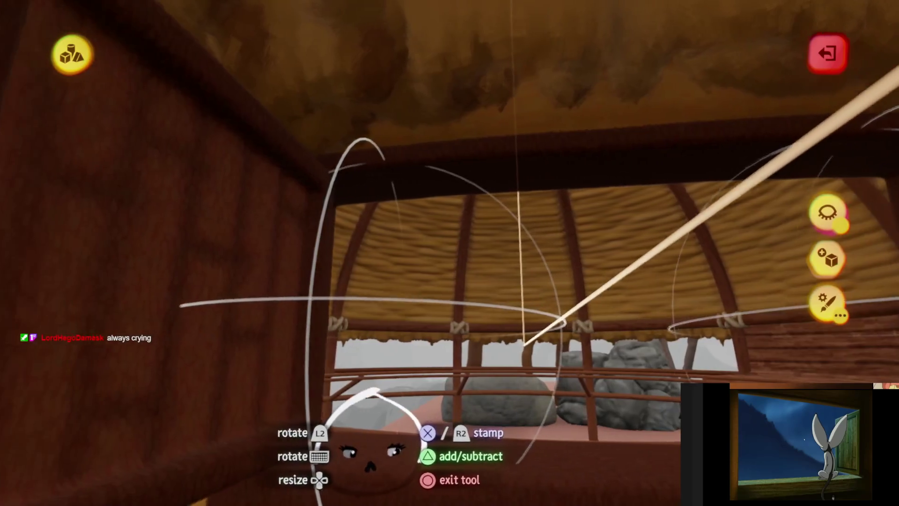
key("Escape")
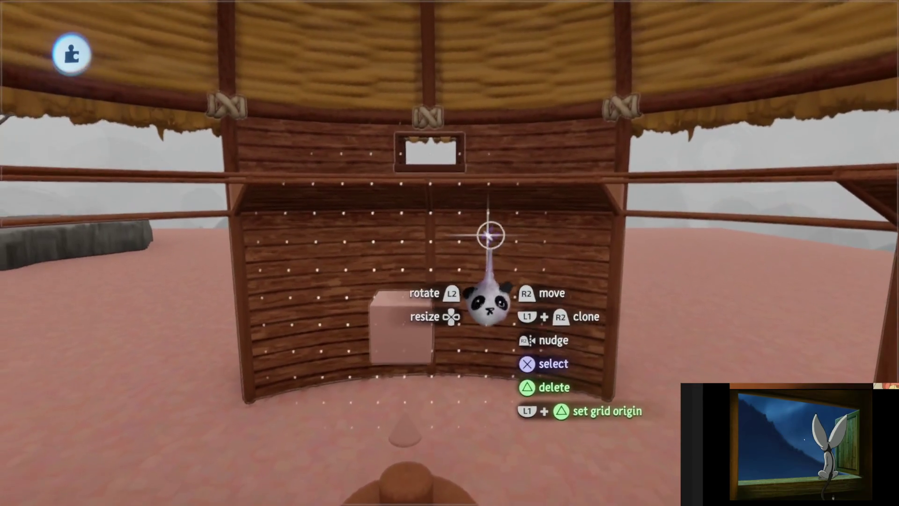
Clone the curved plank wall section, set the copy beside the original, and exit Sculpt mode.
left_click(495, 241)
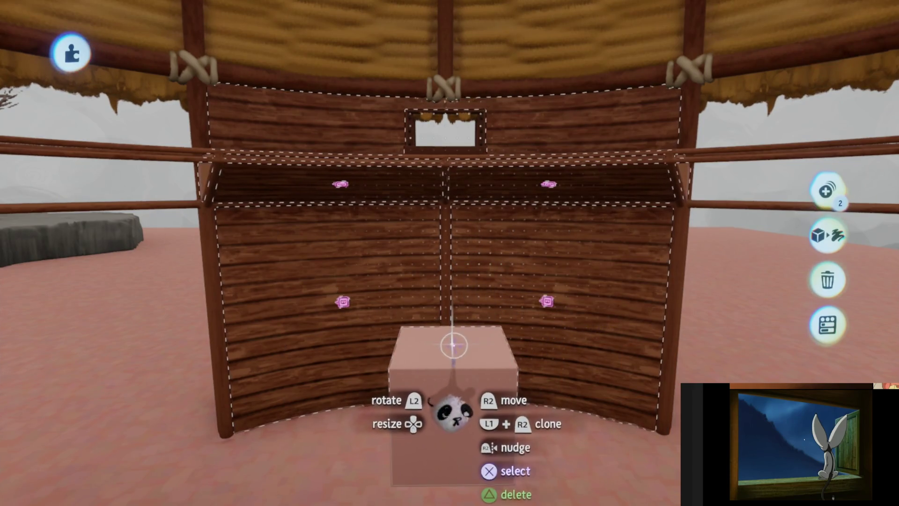
left_click_drag(451, 344, 448, 344)
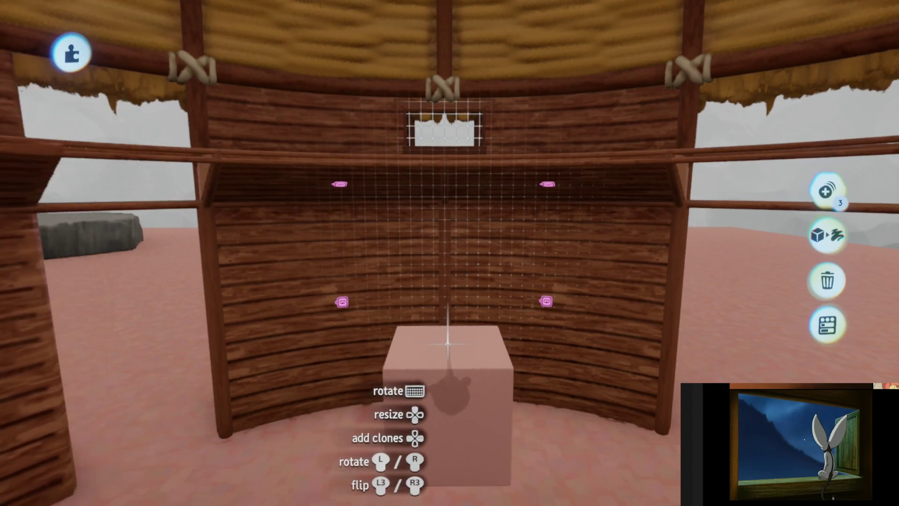
mouse_move(448, 344)
left_mouse_down()
mouse_move(458, 372)
mouse_move(482, 321)
left_mouse_up()
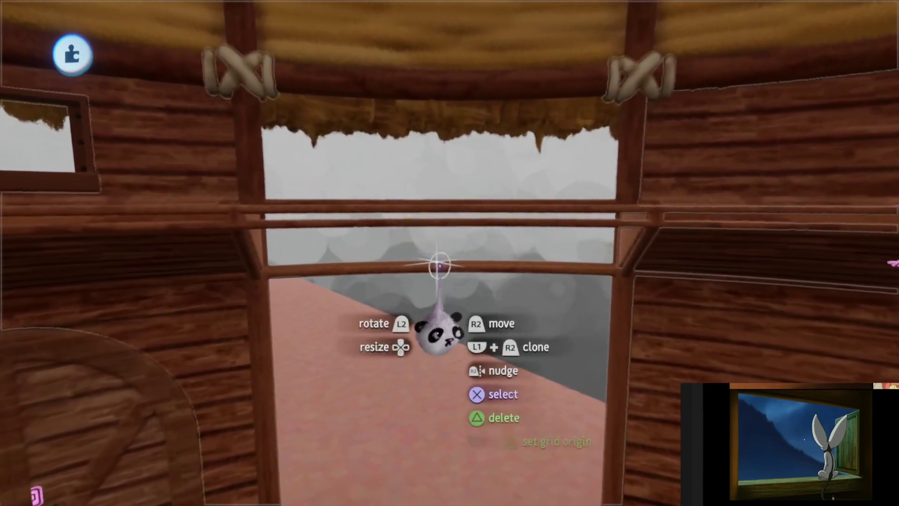
key("Escape")
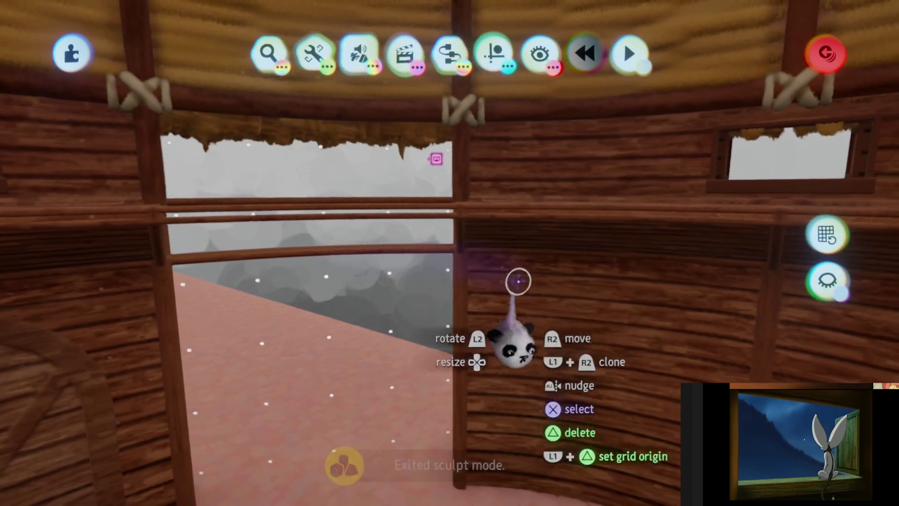
left_click(345, 251)
key("Escape")
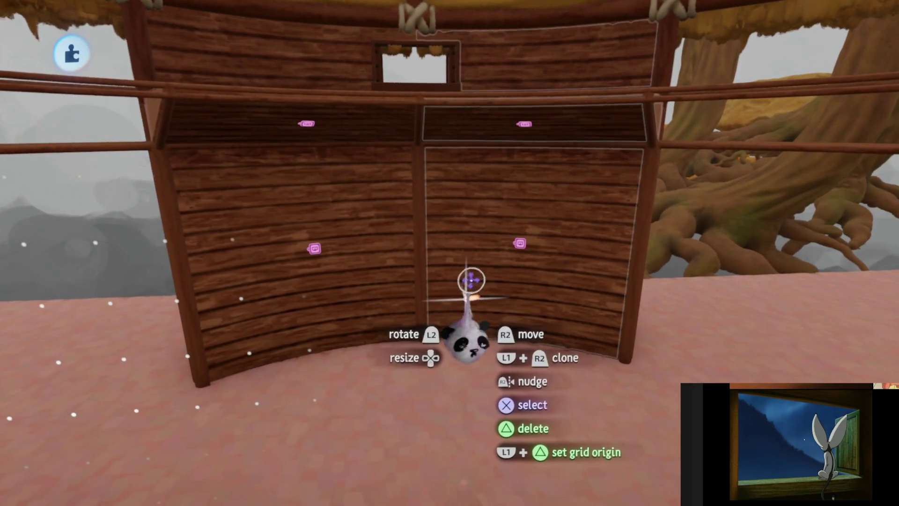
Restore the pink block and radially clone it into a ring of 12 around its centre.
key("ctrl+z")
left_click(474, 296)
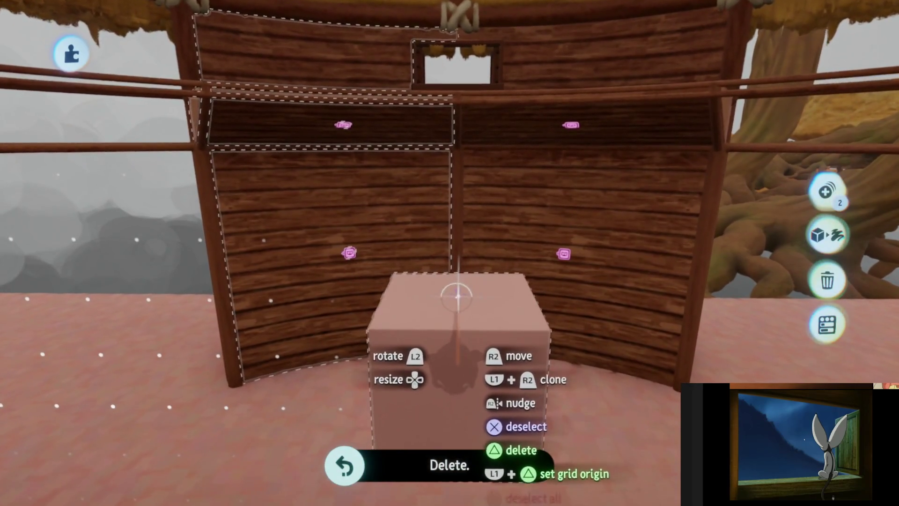
left_click_drag(458, 296, 458, 296)
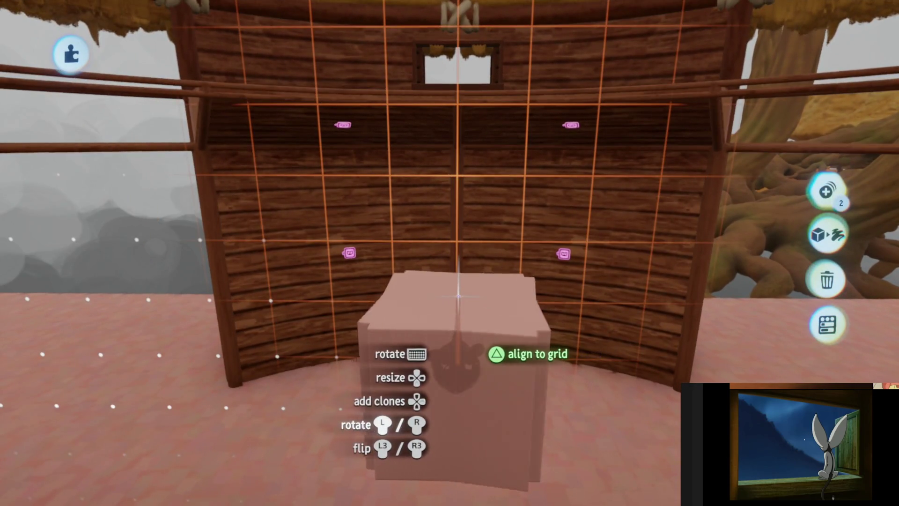
key("Right")
key("Right")
key("Right")
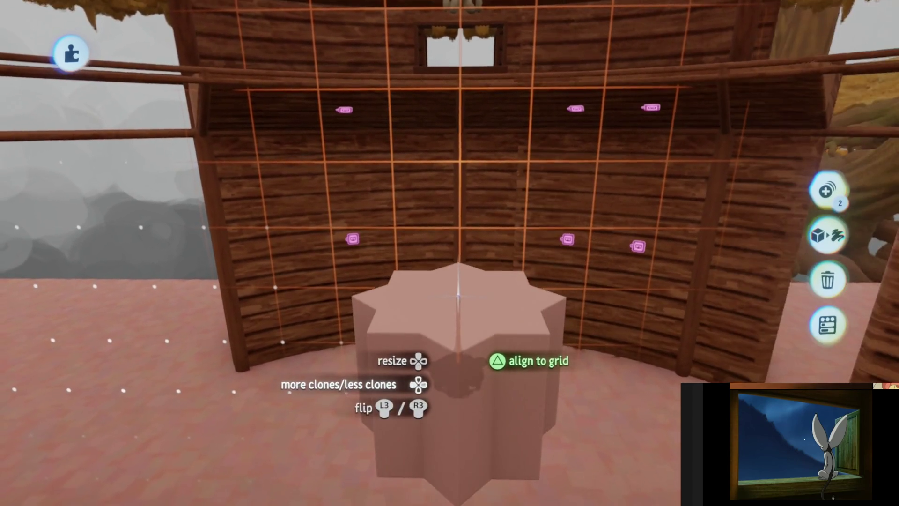
left_click(458, 296)
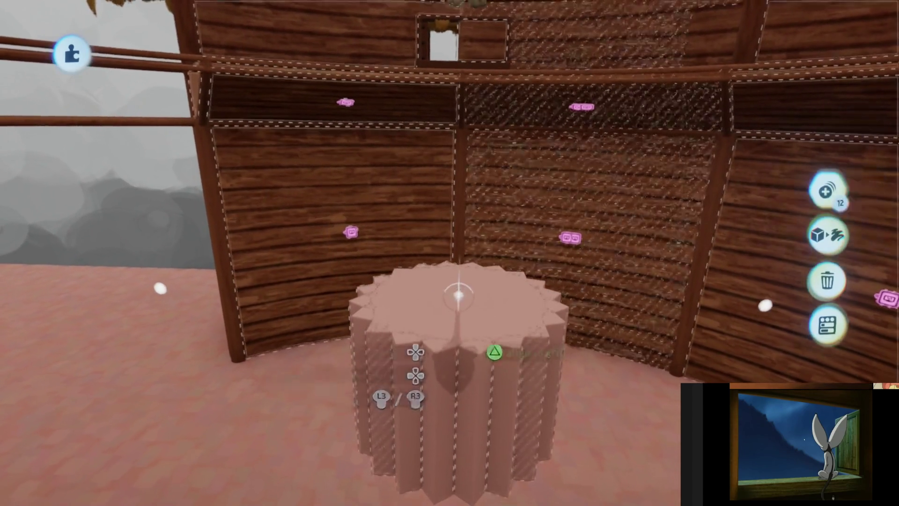
key("Escape")
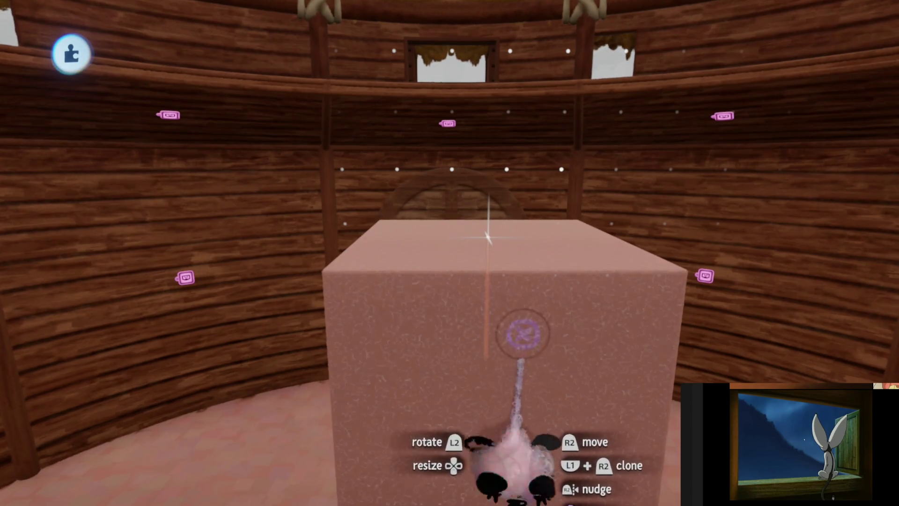
Delete the pink box and look around the upper walls and ceiling of the room.
key("Delete")
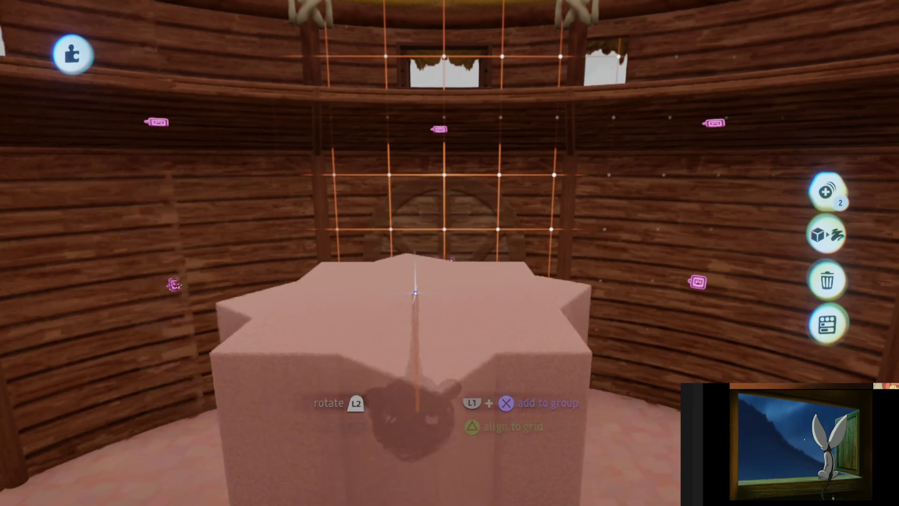
mouse_move(505, 376)
middle_mouse_down()
mouse_move(481, 327)
mouse_move(501, 329)
middle_mouse_up()
middle_click_drag(437, 292, 325, 267)
key("Escape")
middle_click_drag(337, 301, 335, 309)
Move the block onto the snapping grid and radially clone it into a star-shaped ring.
mouse_move(336, 309)
left_mouse_down()
mouse_move(475, 301)
mouse_move(458, 317)
mouse_move(447, 302)
mouse_move(461, 298)
left_mouse_up()
mouse_move(463, 292)
middle_mouse_down()
mouse_move(476, 260)
mouse_move(403, 377)
mouse_move(472, 281)
mouse_move(472, 256)
mouse_move(469, 291)
mouse_move(491, 281)
mouse_move(494, 137)
mouse_move(494, 281)
mouse_move(501, 277)
mouse_move(479, 277)
mouse_move(499, 253)
mouse_move(496, 190)
mouse_move(481, 239)
mouse_move(493, 367)
mouse_move(487, 398)
mouse_move(464, 412)
mouse_move(446, 377)
mouse_move(459, 370)
middle_mouse_up()
middle_click_drag(471, 307, 475, 300)
mouse_move(477, 311)
left_mouse_down()
mouse_move(485, 348)
mouse_move(496, 358)
mouse_move(471, 342)
mouse_move(465, 317)
mouse_move(486, 301)
mouse_move(489, 261)
left_mouse_up()
key("Right")
key("Right")
key("Right")
key("Right")
key("Right")
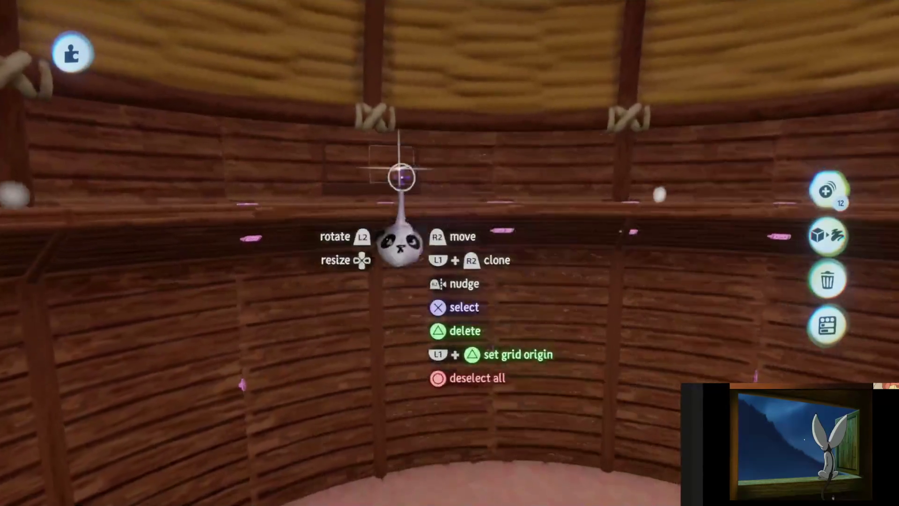
key("Escape")
Delete the wall panel with its window to open a doorway onto the rocks outside.
mouse_move(430, 253)
left_mouse_down()
mouse_move(476, 190)
mouse_move(572, 170)
mouse_move(406, 162)
left_mouse_up()
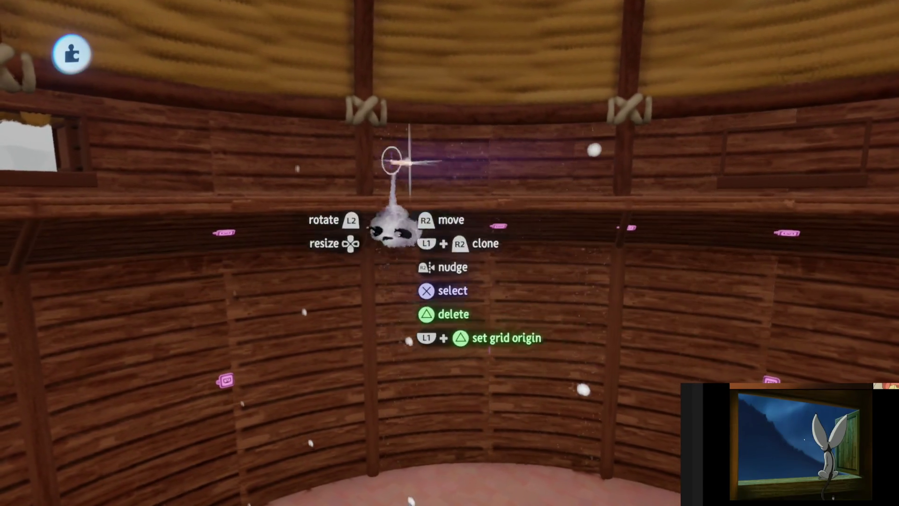
mouse_move(302, 157)
left_mouse_down()
mouse_move(331, 181)
mouse_move(398, 287)
mouse_move(429, 388)
mouse_move(450, 353)
mouse_move(452, 327)
mouse_move(464, 355)
mouse_move(441, 317)
mouse_move(451, 277)
mouse_move(369, 287)
mouse_move(359, 299)
left_mouse_up()
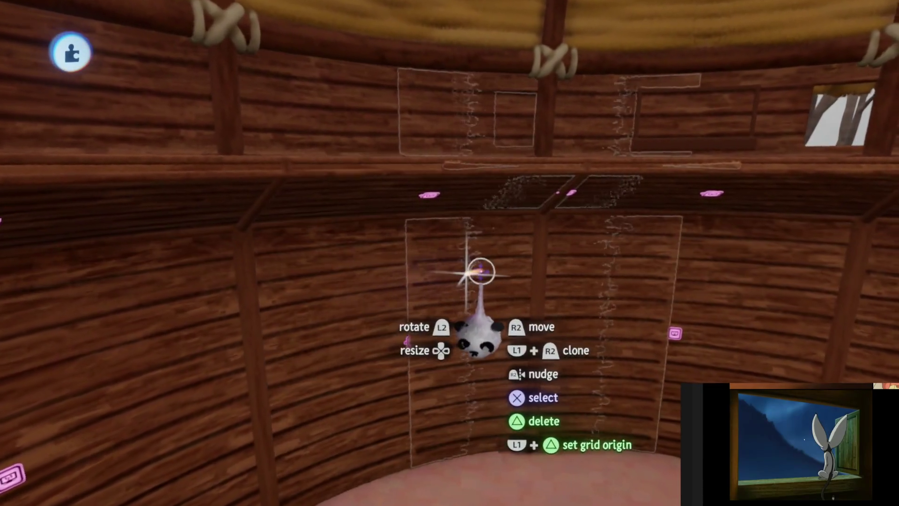
left_click_drag(481, 272, 472, 277)
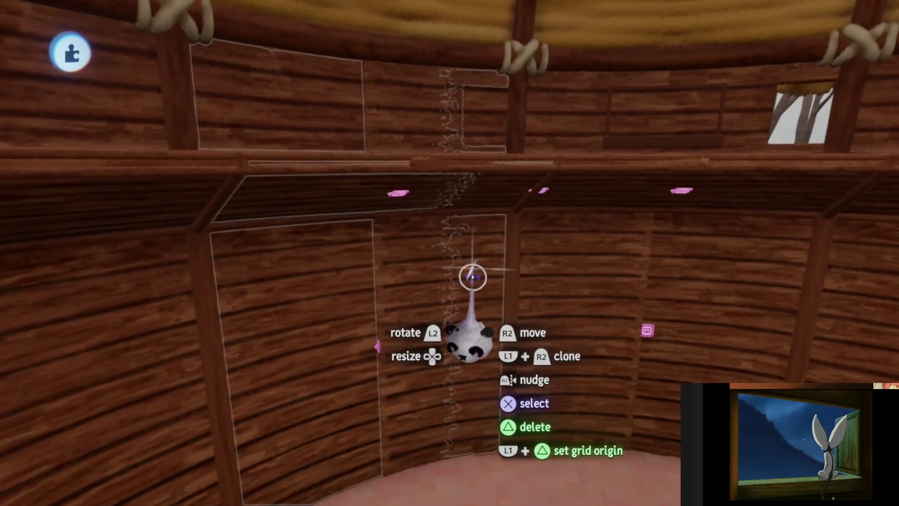
mouse_move(423, 302)
left_mouse_down()
mouse_move(446, 291)
mouse_move(516, 186)
mouse_move(494, 257)
mouse_move(499, 229)
left_mouse_up()
left_click(532, 177)
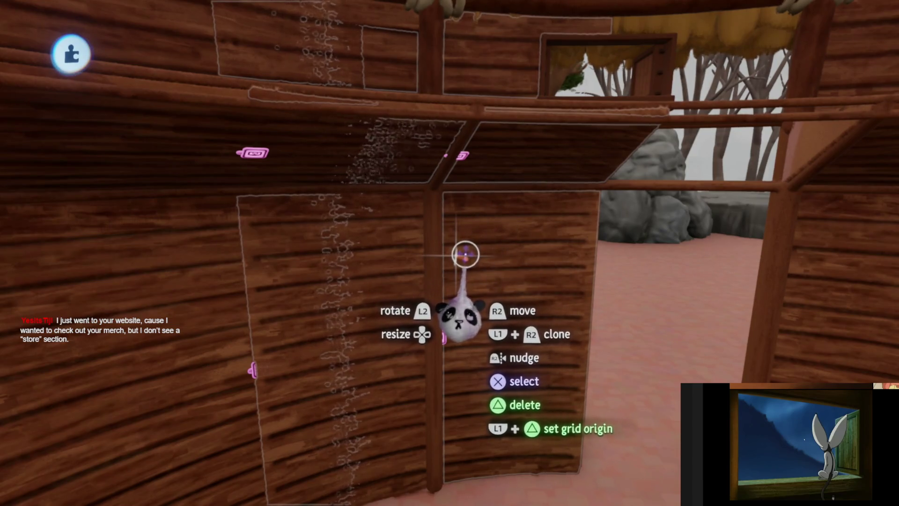
Choose Move from the tools menu and adjust the wall panel beside the doorway.
key("s")
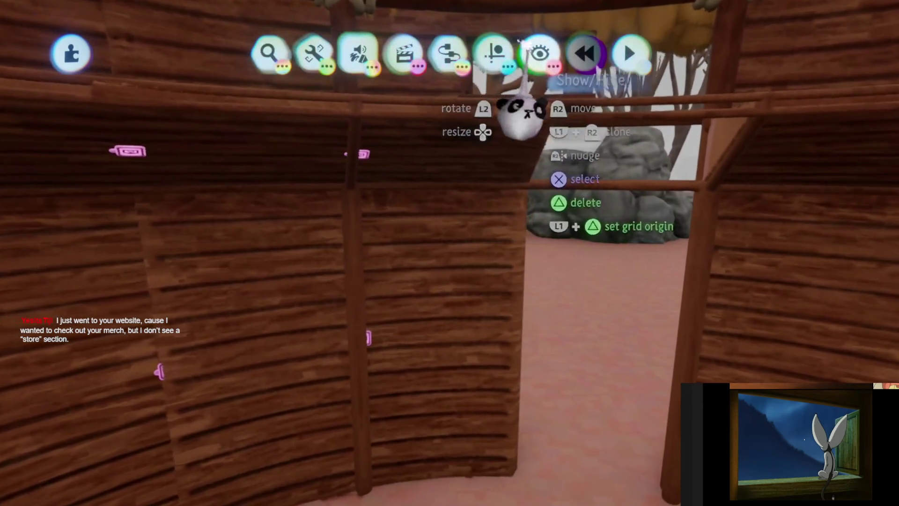
left_click(496, 96)
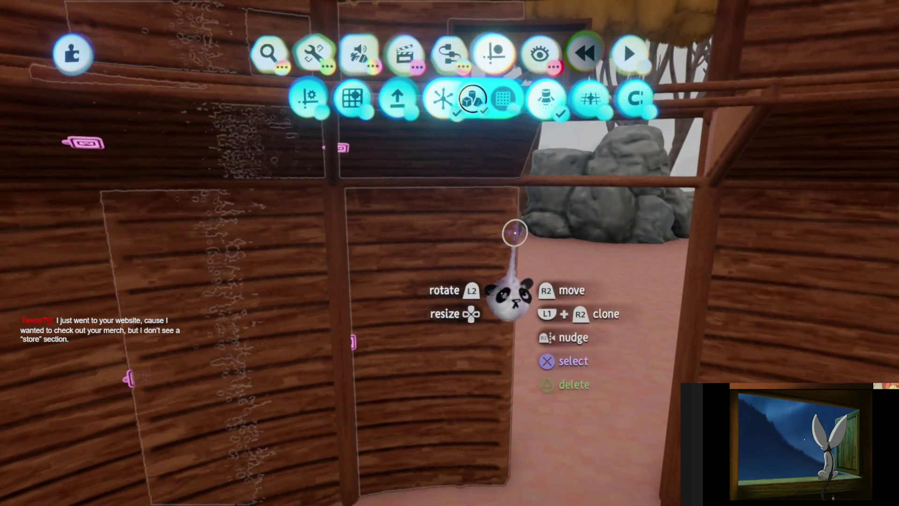
key("Escape")
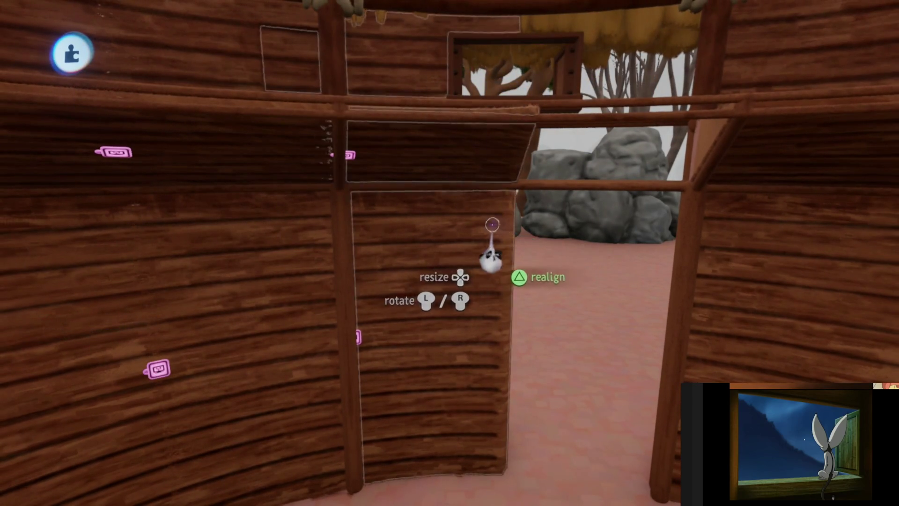
key("s")
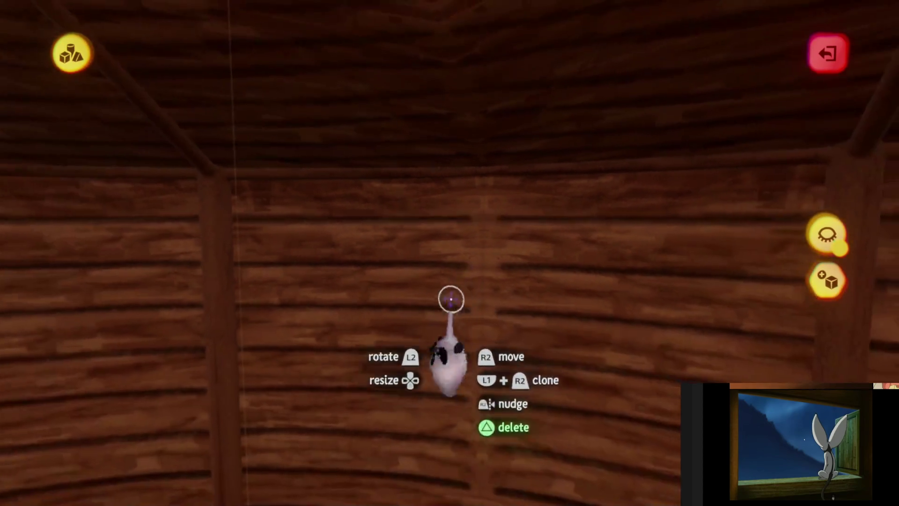
Clone the plank shape, use Precise Move to lower the copy toward the floor, then exit sculpting.
left_click(409, 204)
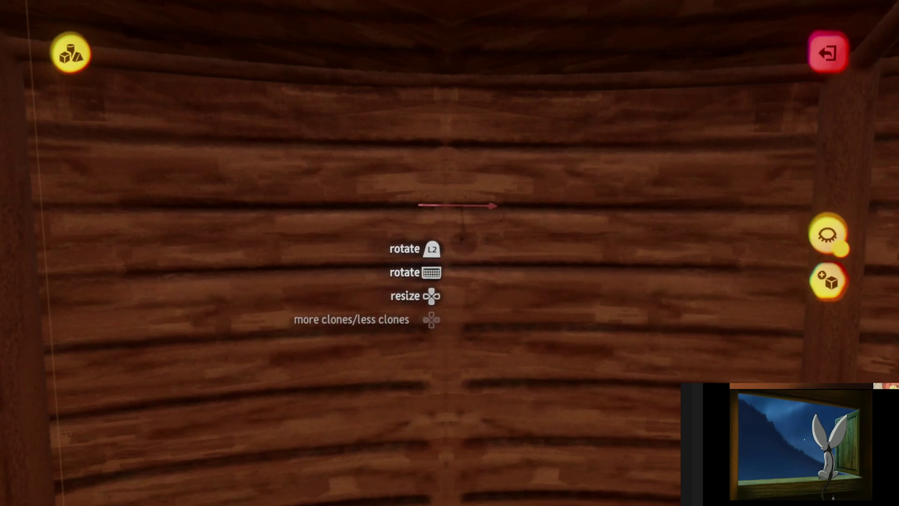
left_click(457, 228)
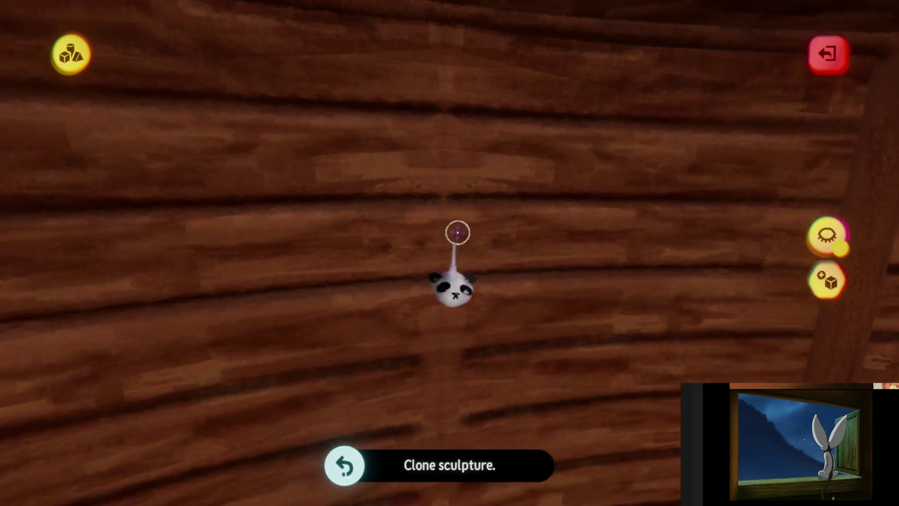
key("Tab")
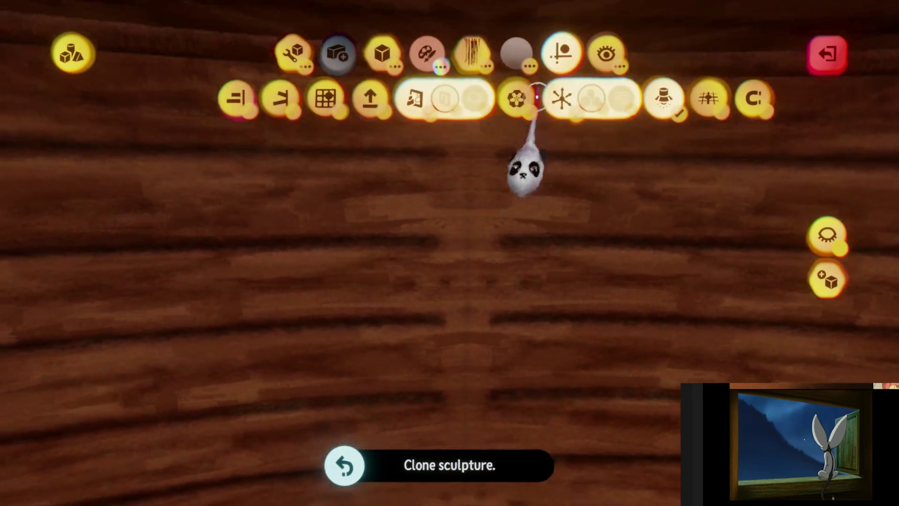
left_click(593, 101)
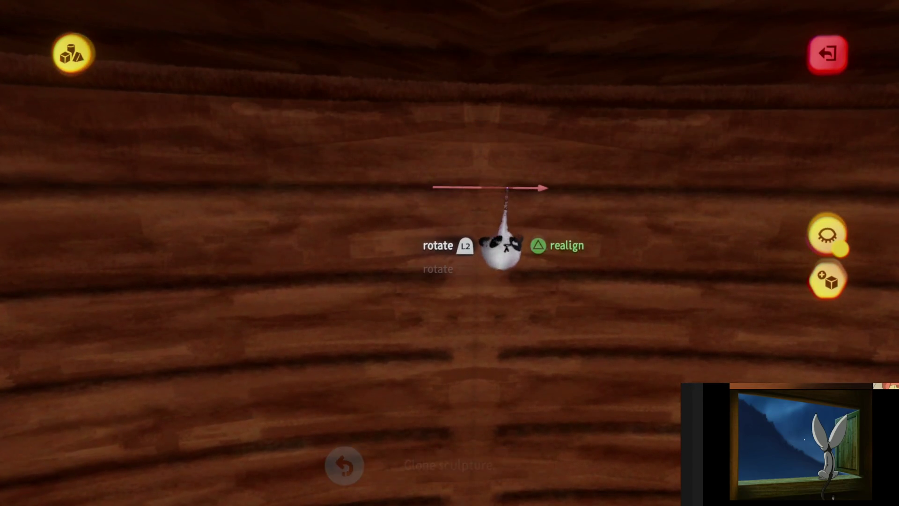
mouse_move(509, 187)
left_mouse_down()
mouse_move(468, 267)
mouse_move(433, 286)
left_mouse_up()
mouse_move(497, 293)
left_mouse_down()
mouse_move(428, 267)
mouse_move(491, 245)
mouse_move(429, 276)
mouse_move(504, 292)
mouse_move(423, 257)
mouse_move(490, 274)
mouse_move(434, 281)
mouse_move(495, 294)
mouse_move(430, 227)
mouse_move(443, 286)
left_mouse_up()
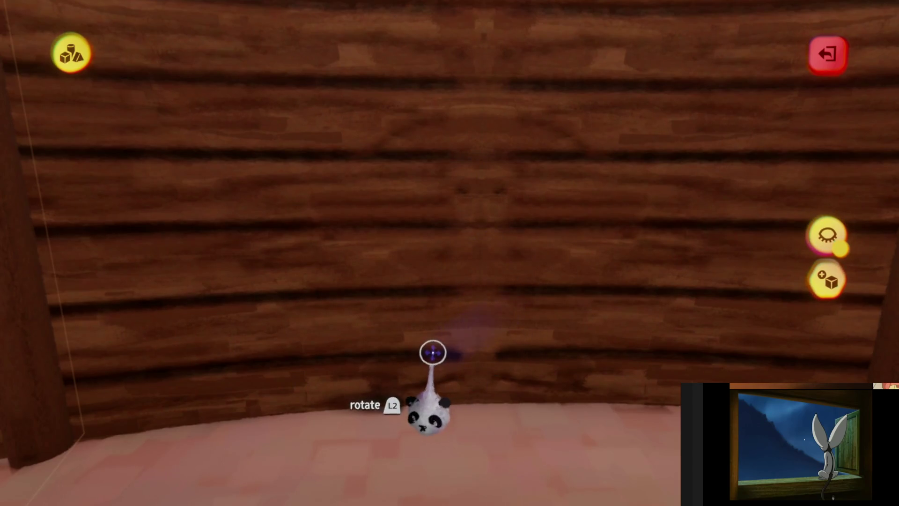
mouse_move(487, 354)
left_mouse_down()
mouse_move(510, 381)
mouse_move(492, 337)
mouse_move(446, 336)
left_mouse_up()
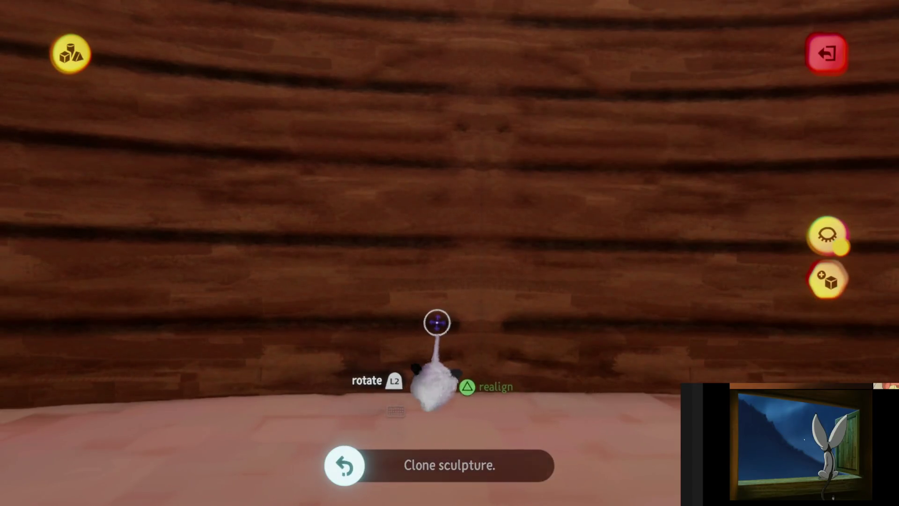
mouse_move(498, 322)
left_mouse_down()
mouse_move(437, 374)
mouse_move(433, 317)
mouse_move(458, 337)
mouse_move(436, 307)
mouse_move(470, 303)
mouse_move(464, 313)
mouse_move(468, 300)
mouse_move(474, 311)
mouse_move(475, 275)
mouse_move(480, 287)
mouse_move(468, 279)
mouse_move(381, 314)
mouse_move(468, 314)
mouse_move(462, 349)
mouse_move(473, 363)
mouse_move(476, 336)
mouse_move(476, 345)
mouse_move(483, 342)
mouse_move(484, 310)
mouse_move(414, 112)
left_mouse_up()
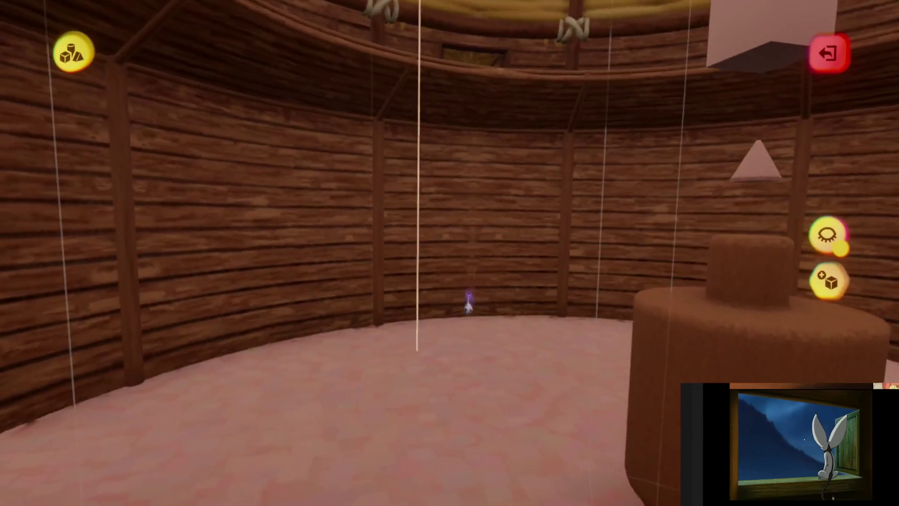
key("Escape")
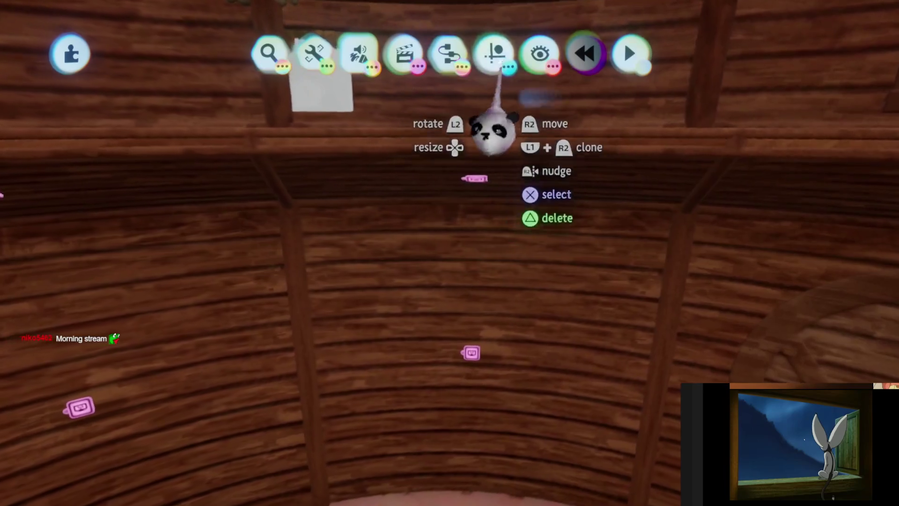
mouse_move(370, 132)
left_mouse_down()
mouse_move(465, 265)
mouse_move(470, 318)
left_mouse_up()
key("Escape")
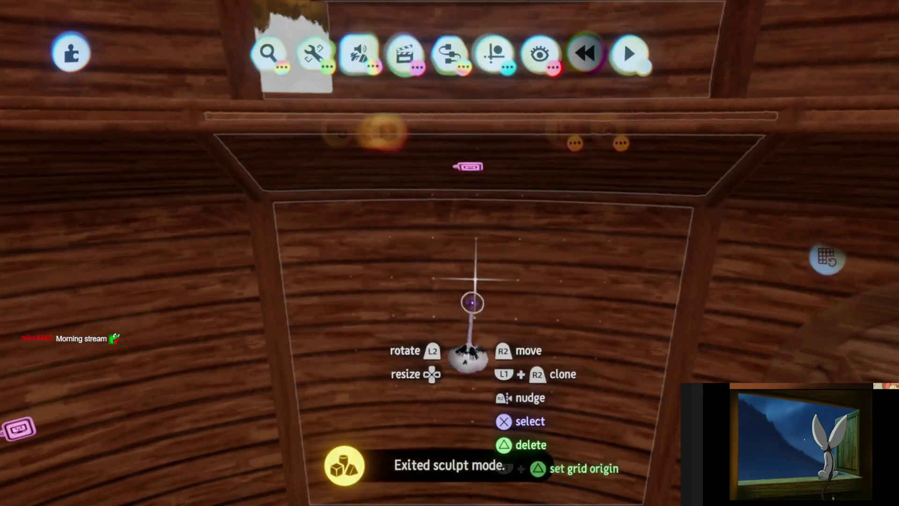
mouse_move(473, 285)
left_mouse_down()
mouse_move(480, 263)
mouse_move(471, 269)
mouse_move(468, 245)
mouse_move(484, 272)
mouse_move(462, 302)
mouse_move(473, 119)
left_mouse_up()
key("Escape")
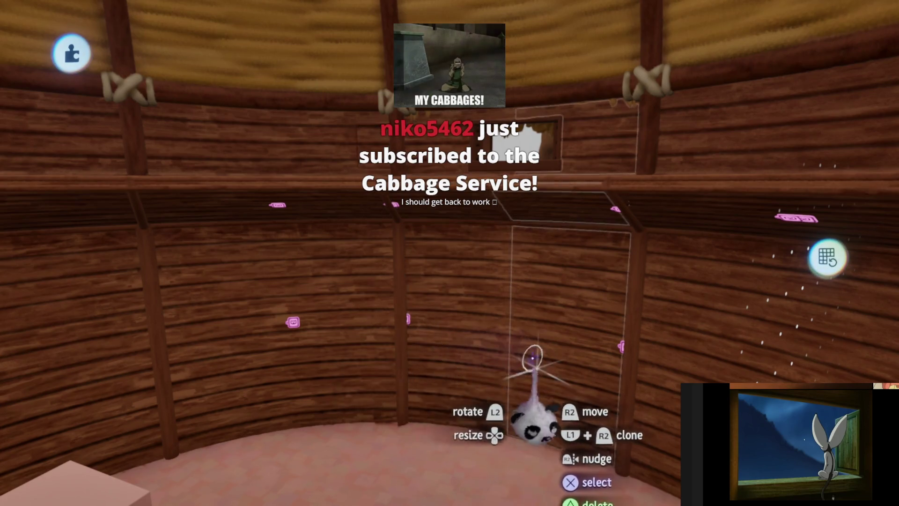
mouse_move(508, 373)
left_mouse_down()
mouse_move(488, 354)
mouse_move(482, 321)
mouse_move(499, 407)
mouse_move(459, 415)
mouse_move(468, 427)
mouse_move(448, 365)
mouse_move(462, 322)
mouse_move(474, 377)
mouse_move(460, 412)
mouse_move(465, 373)
mouse_move(475, 483)
mouse_move(468, 378)
left_mouse_up()
mouse_move(490, 274)
left_mouse_down()
mouse_move(515, 293)
mouse_move(462, 301)
left_mouse_up()
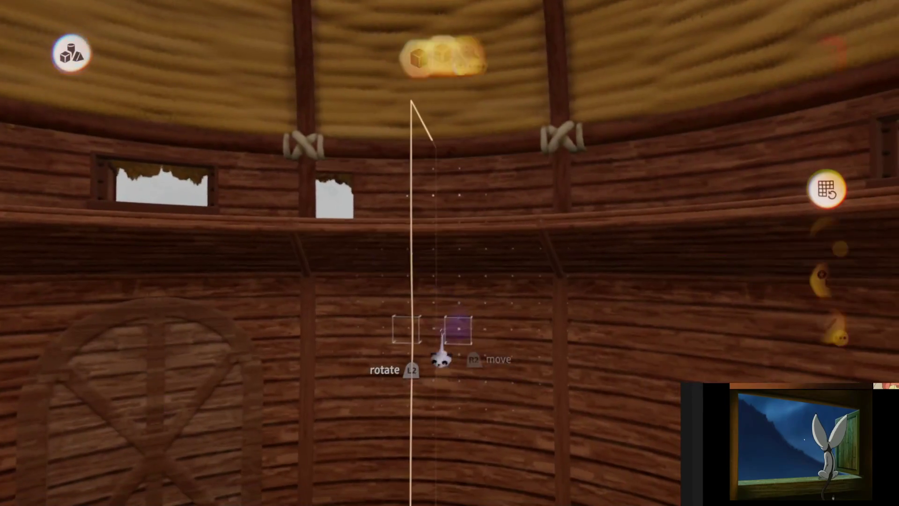
mouse_move(436, 338)
left_mouse_down()
mouse_move(451, 357)
mouse_move(451, 341)
mouse_move(476, 398)
mouse_move(472, 419)
mouse_move(477, 384)
left_mouse_up()
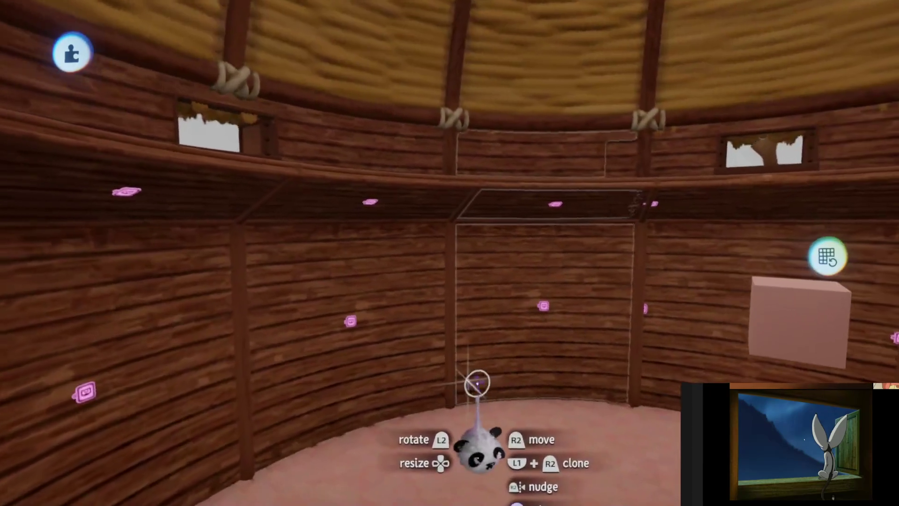
mouse_move(477, 351)
left_mouse_down()
mouse_move(482, 357)
mouse_move(487, 316)
mouse_move(479, 296)
mouse_move(476, 325)
mouse_move(482, 331)
mouse_move(492, 317)
mouse_move(454, 291)
mouse_move(448, 255)
mouse_move(476, 231)
mouse_move(508, 132)
left_mouse_up()
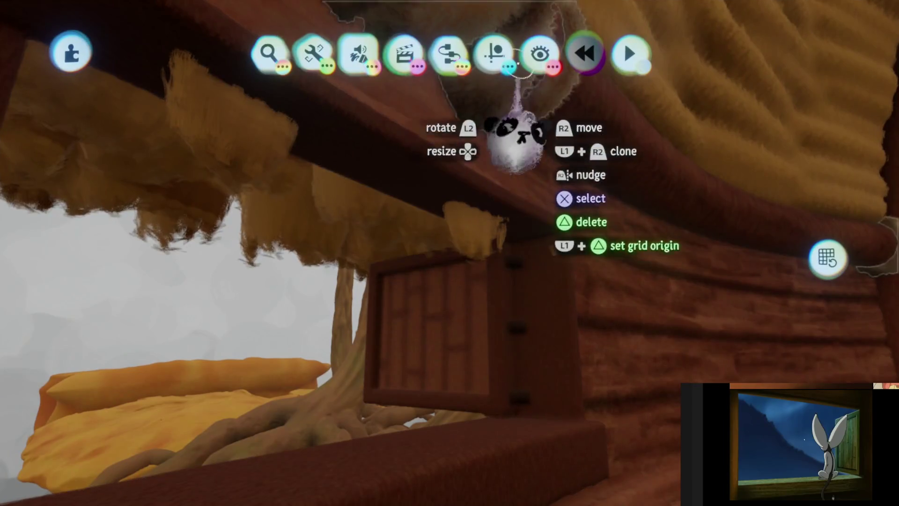
left_click(496, 53)
left_click(468, 301)
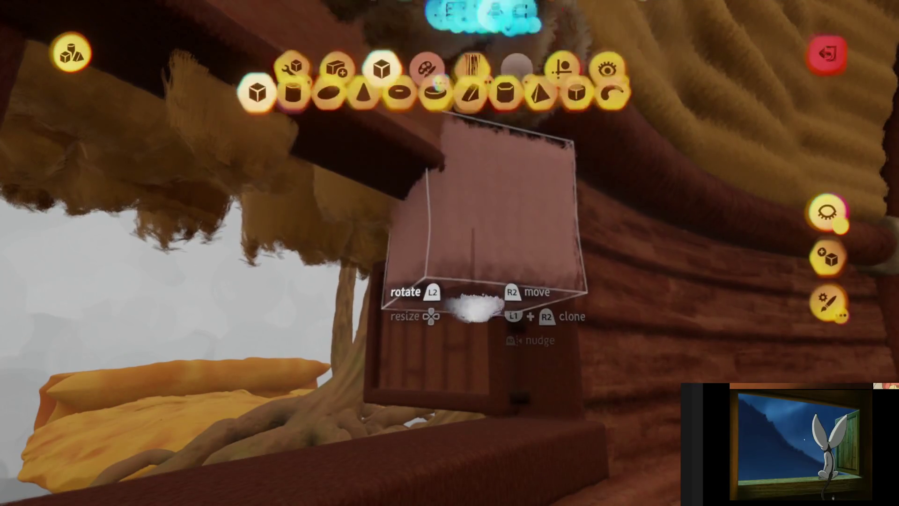
left_click(311, 101)
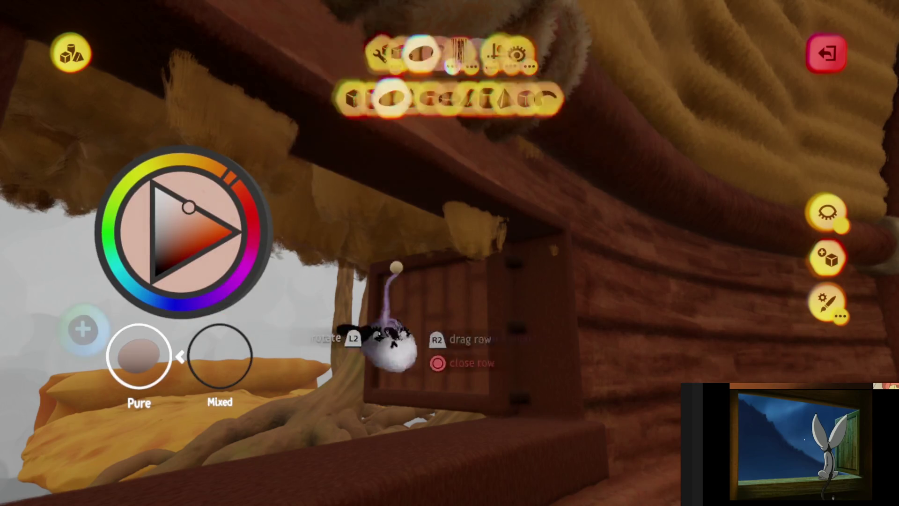
key("Escape")
scroll(476, 358, "down", 5)
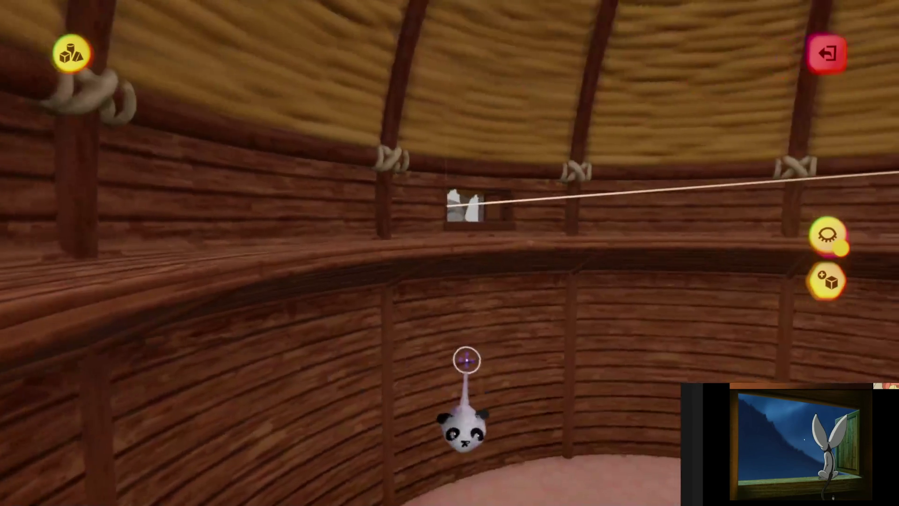
key("Escape")
mouse_move(483, 368)
middle_mouse_down()
mouse_move(469, 406)
mouse_move(472, 383)
middle_mouse_up()
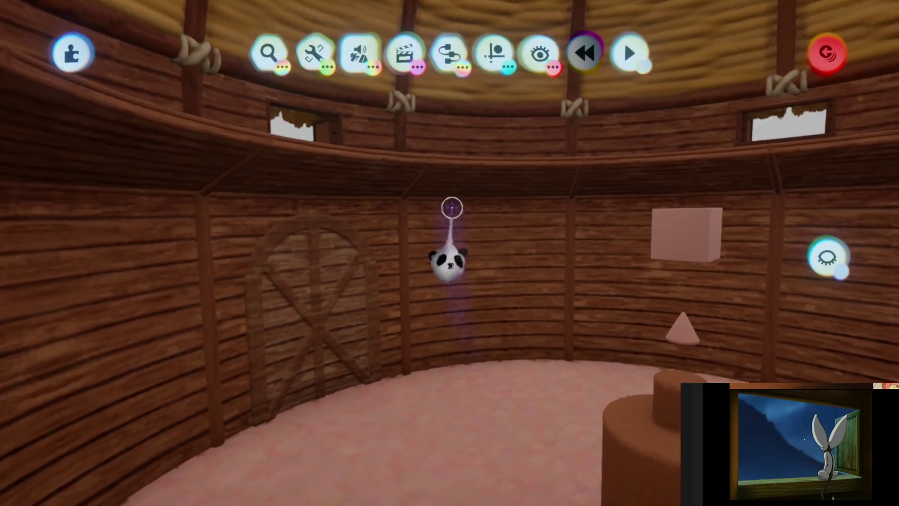
Bring the box on the hut floor into view and enter then leave Sculpt mode.
mouse_move(452, 207)
middle_mouse_down()
mouse_move(464, 377)
mouse_move(462, 351)
middle_mouse_up()
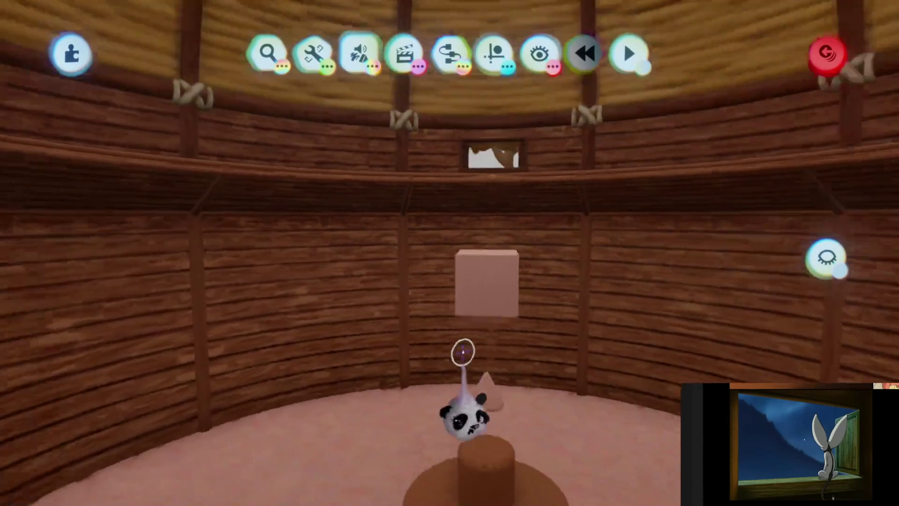
middle_click_drag(449, 315, 431, 462)
key("Tab")
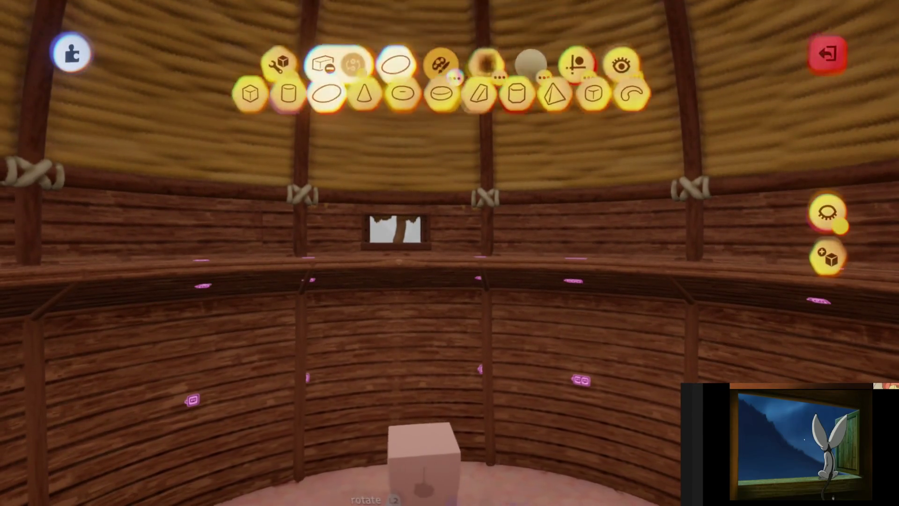
key("Escape")
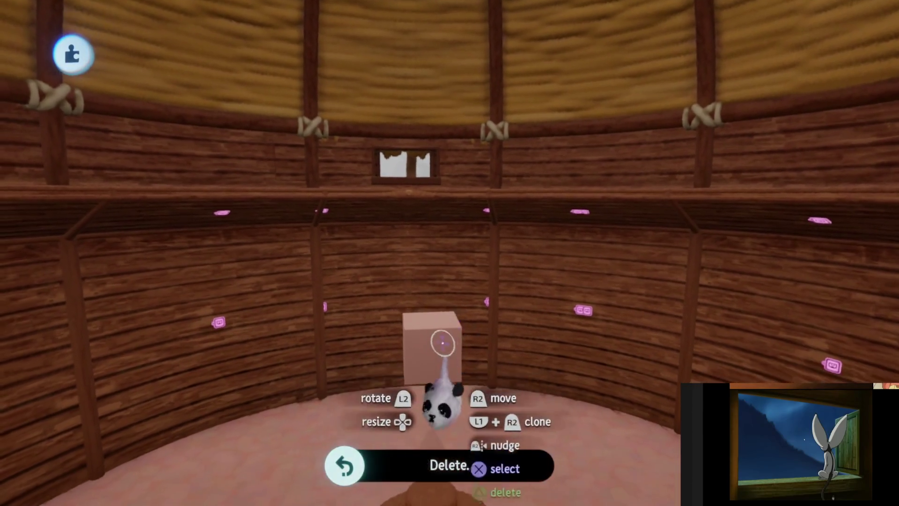